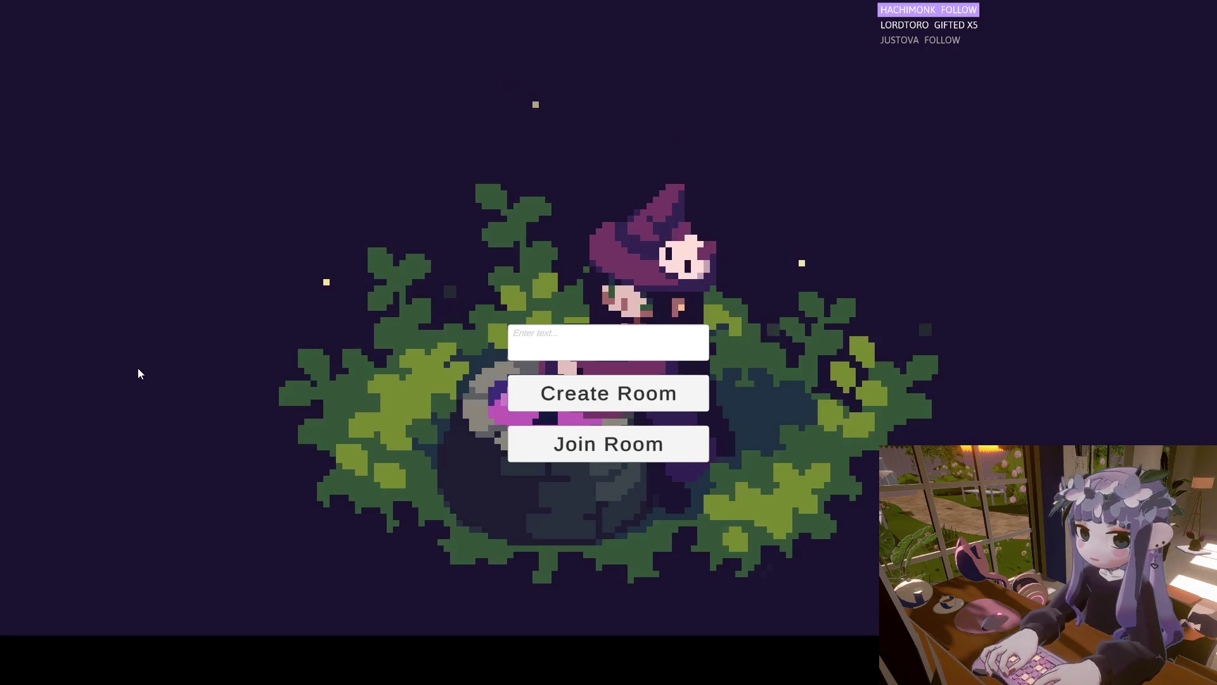
# Type 'a' as the lobby room name, then stop Play mode to return to the editor
pyautogui.click(557, 348)
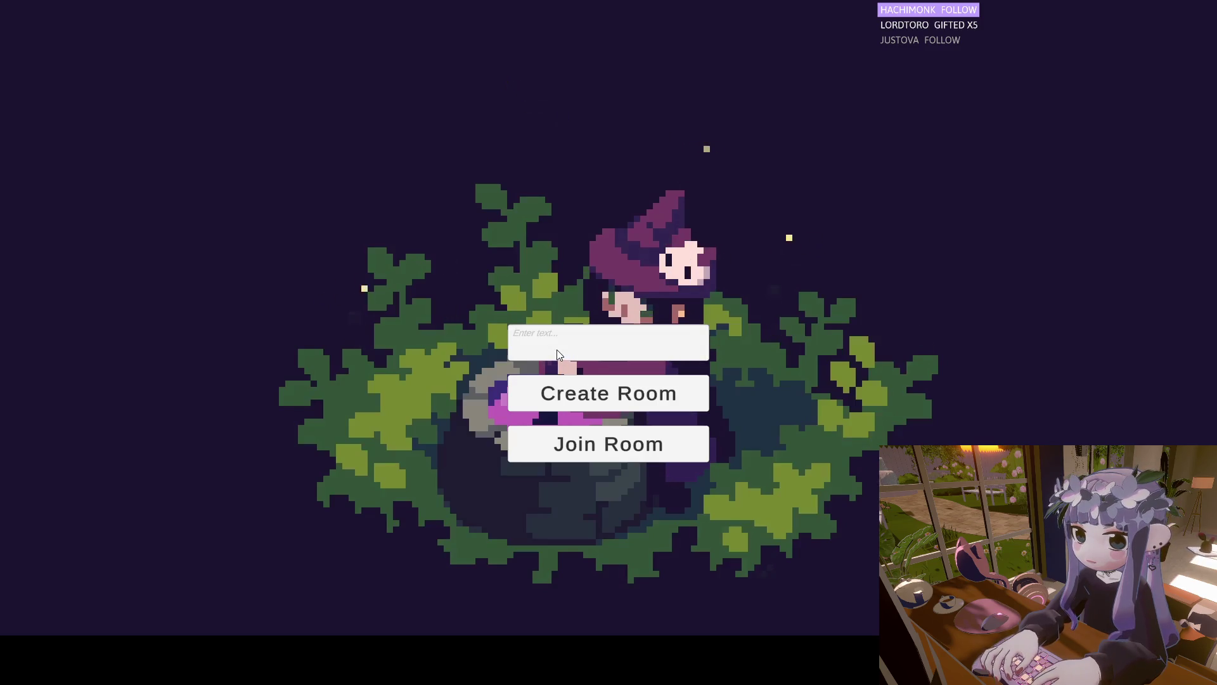
pyautogui.write('a')
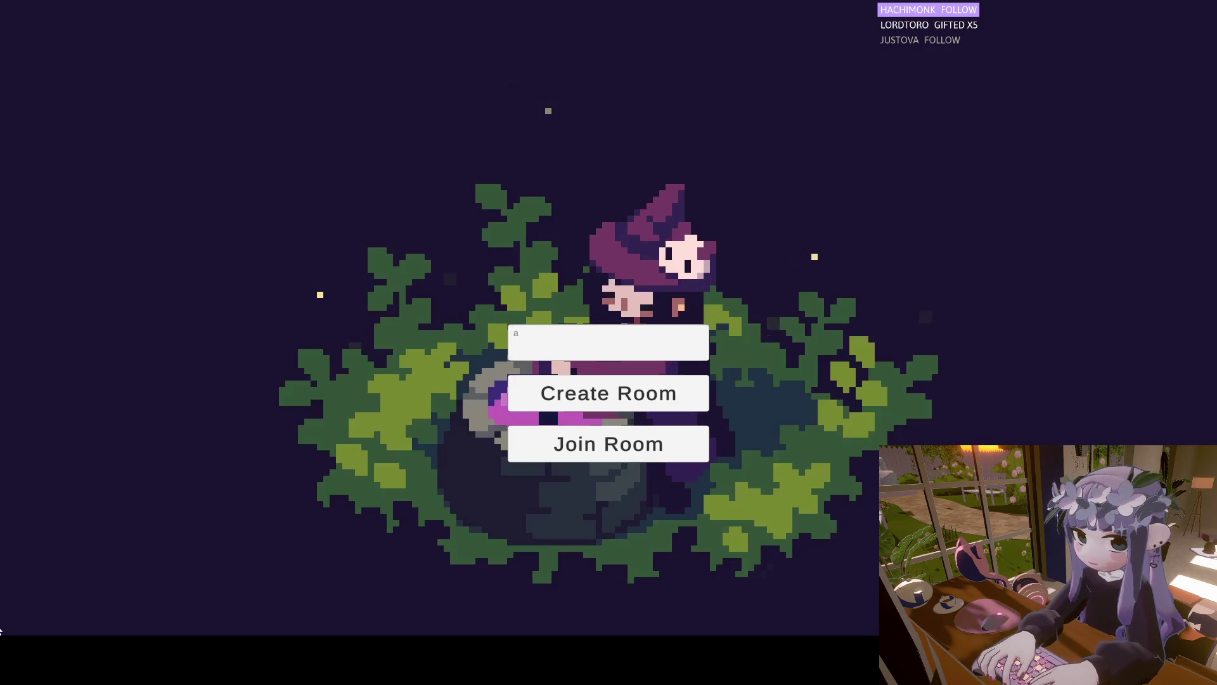
pyautogui.hotkey('ctrl', 'p')
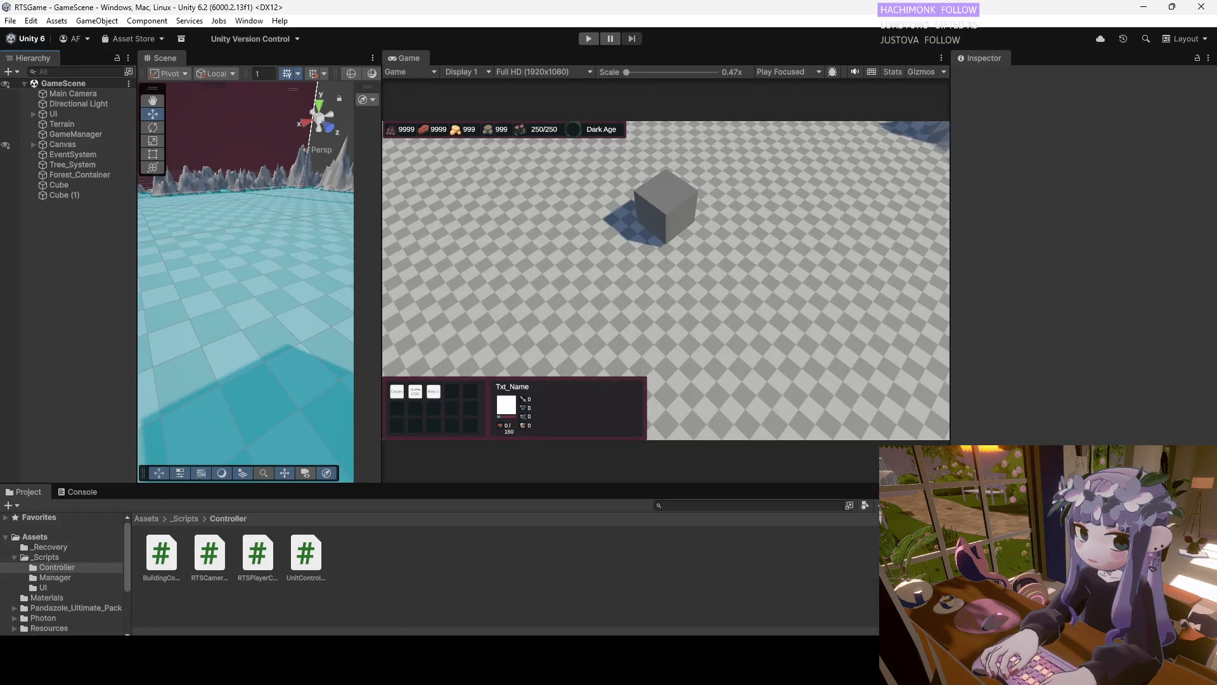
# Start the game, enter from the lobby, and pan the camera around the cube with WASD
pyautogui.click(588, 38)
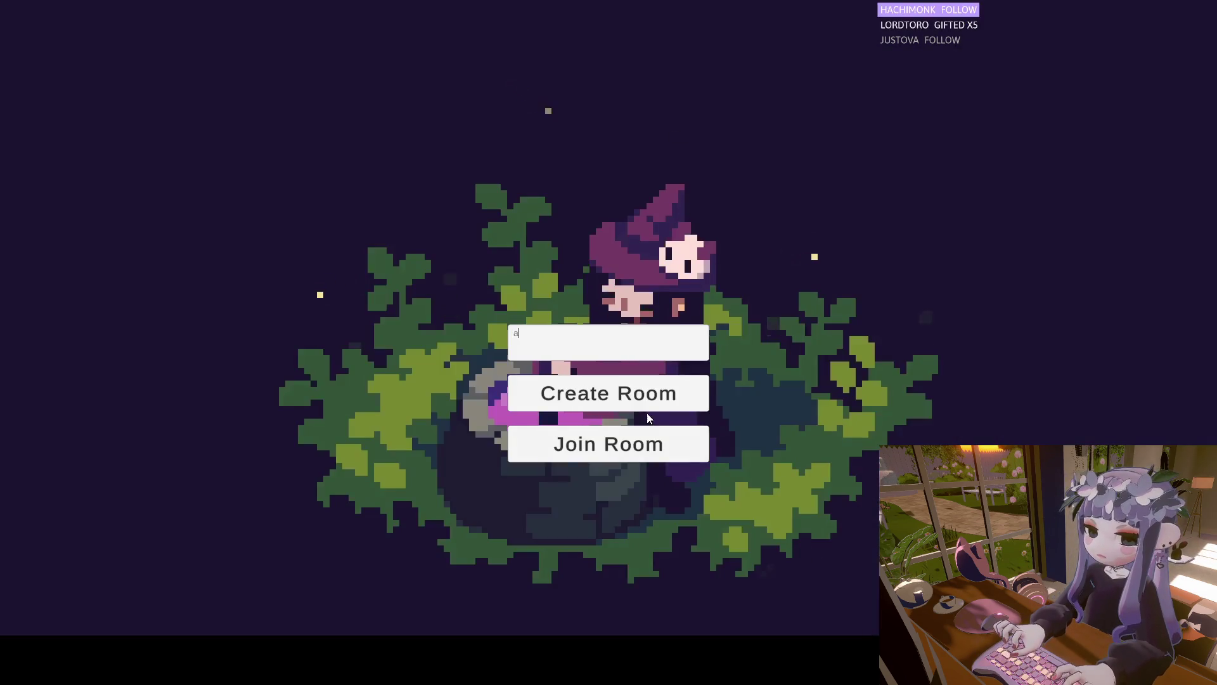
pyautogui.click(641, 406)
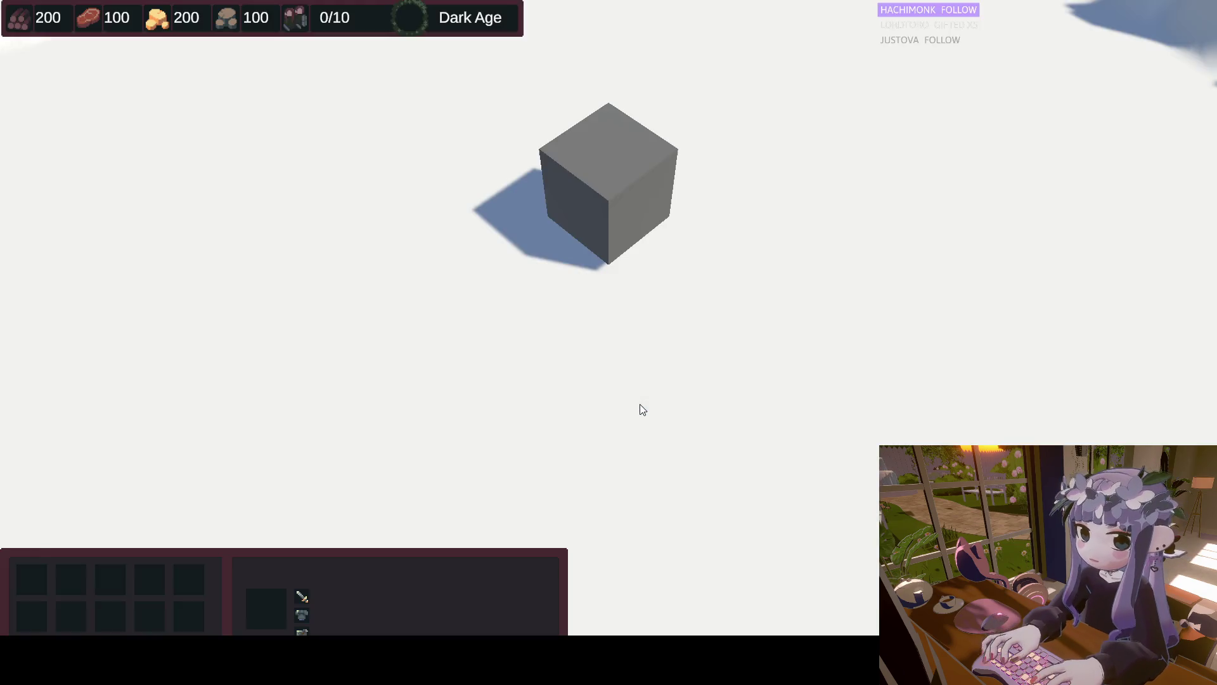
pyautogui.press('w')
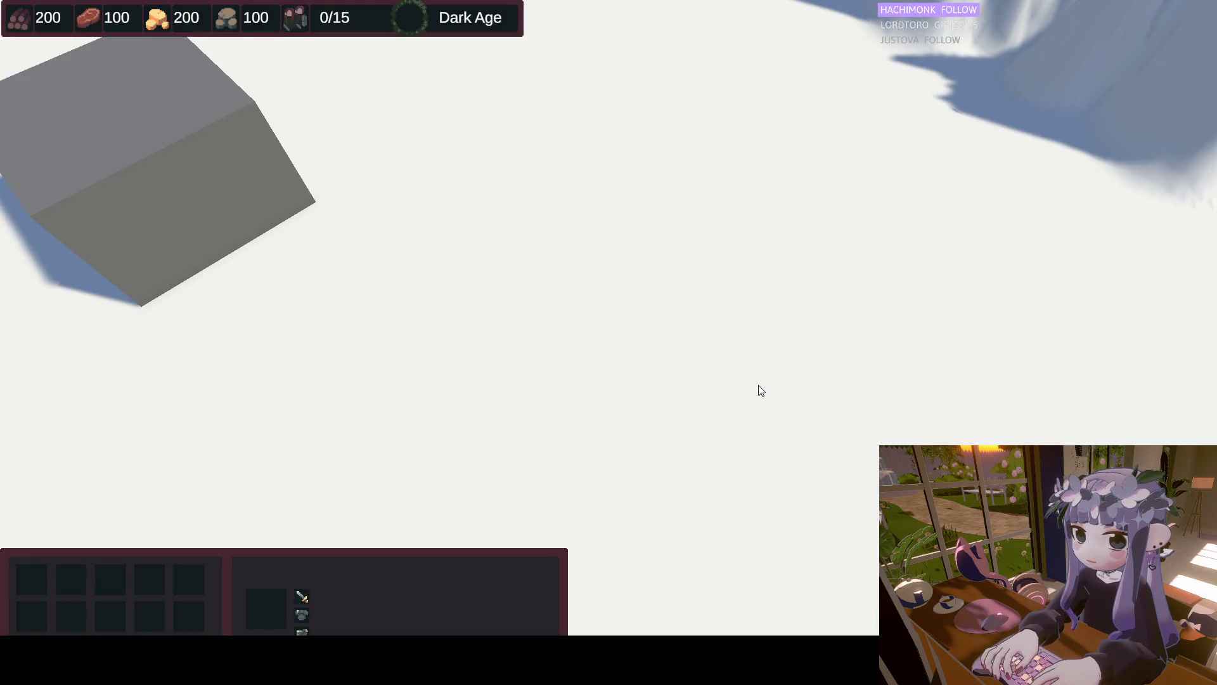
pyautogui.press('a')
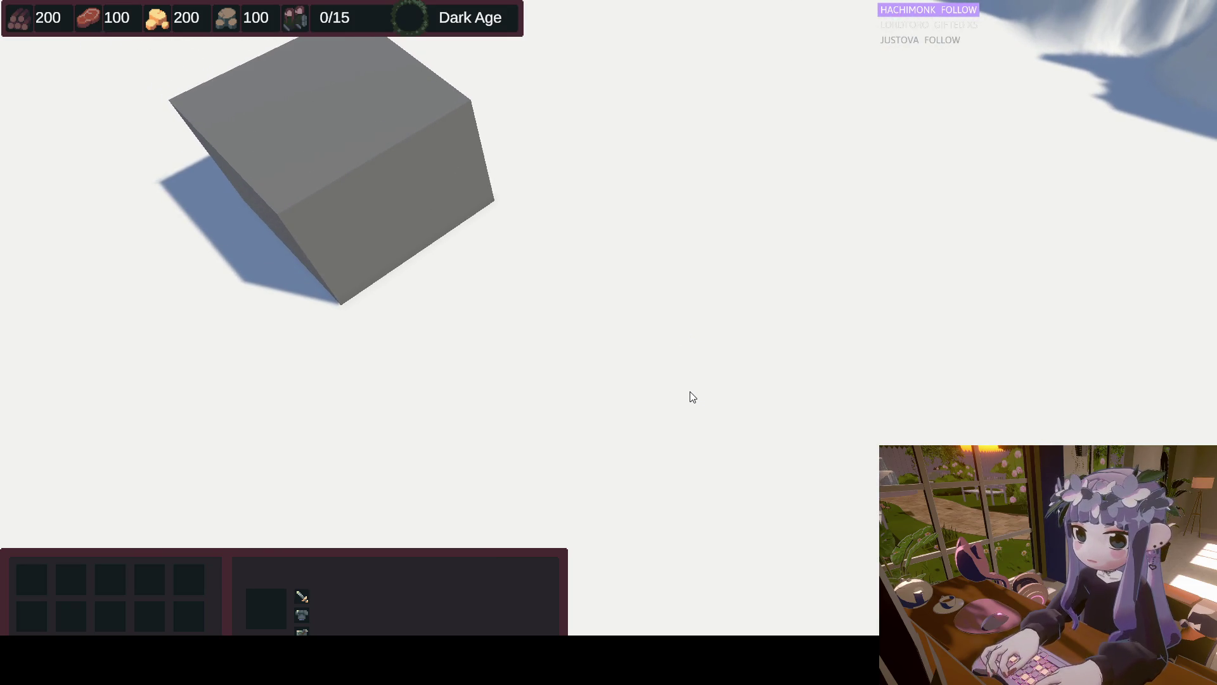
pyautogui.press('a')
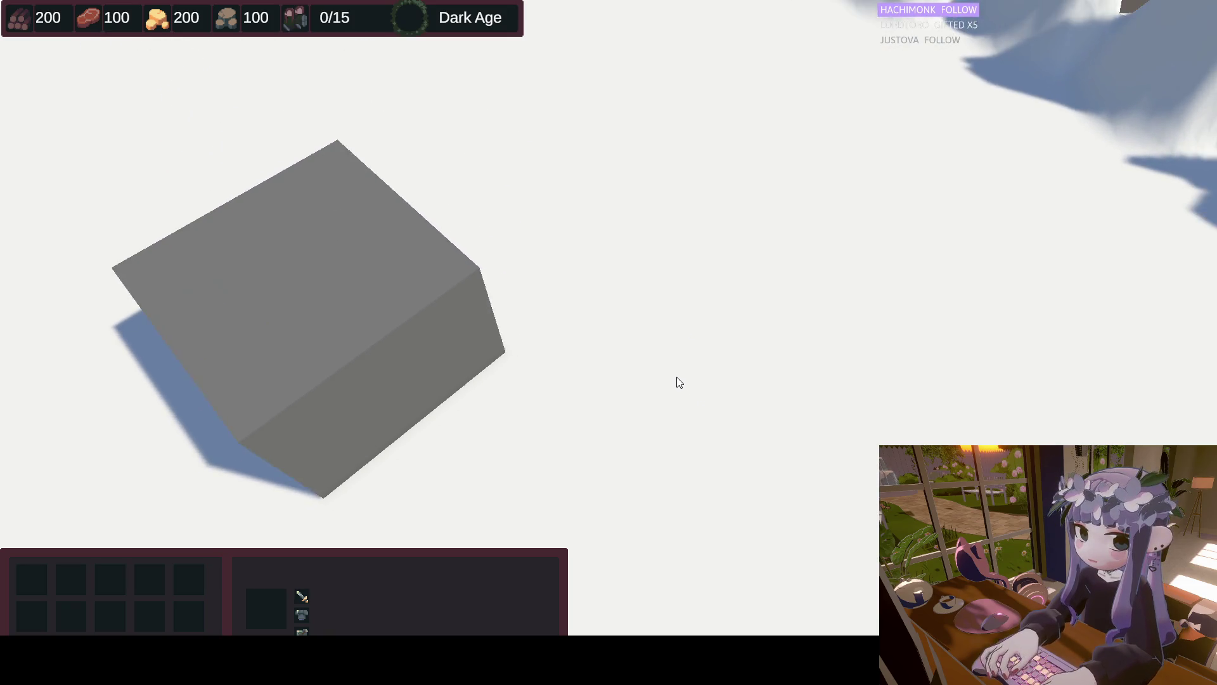
pyautogui.press('w')
pyautogui.press('d')
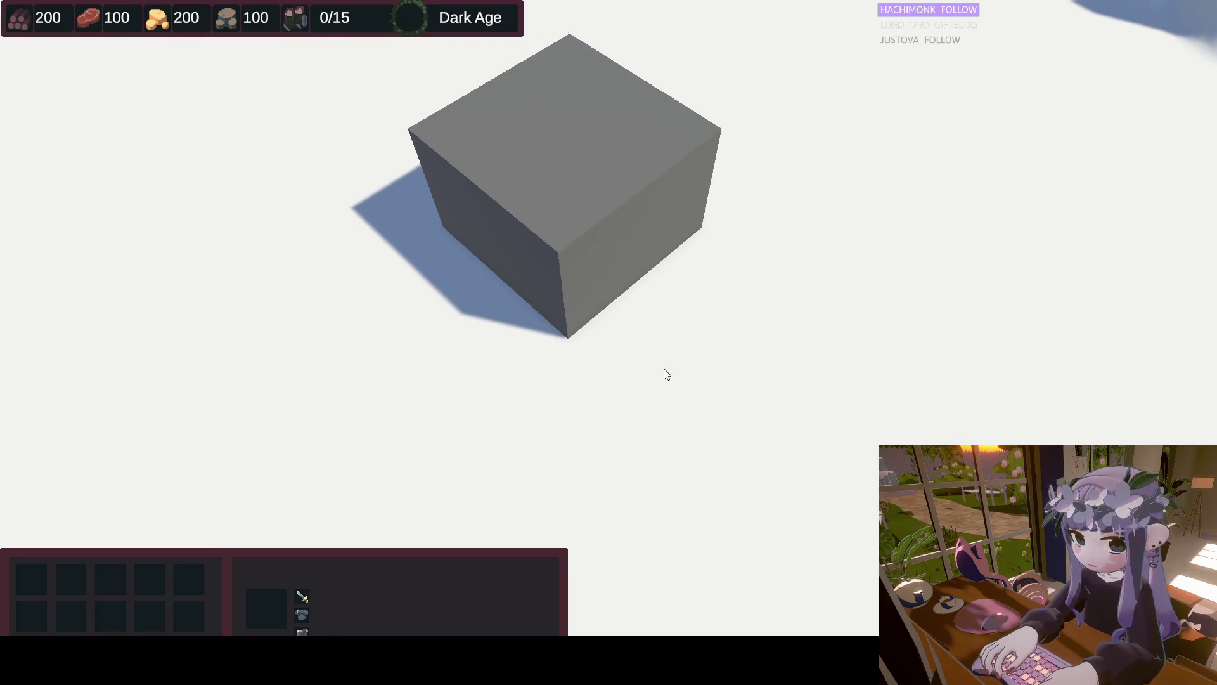
pyautogui.press('a')
pyautogui.press('s')
pyautogui.press('d')
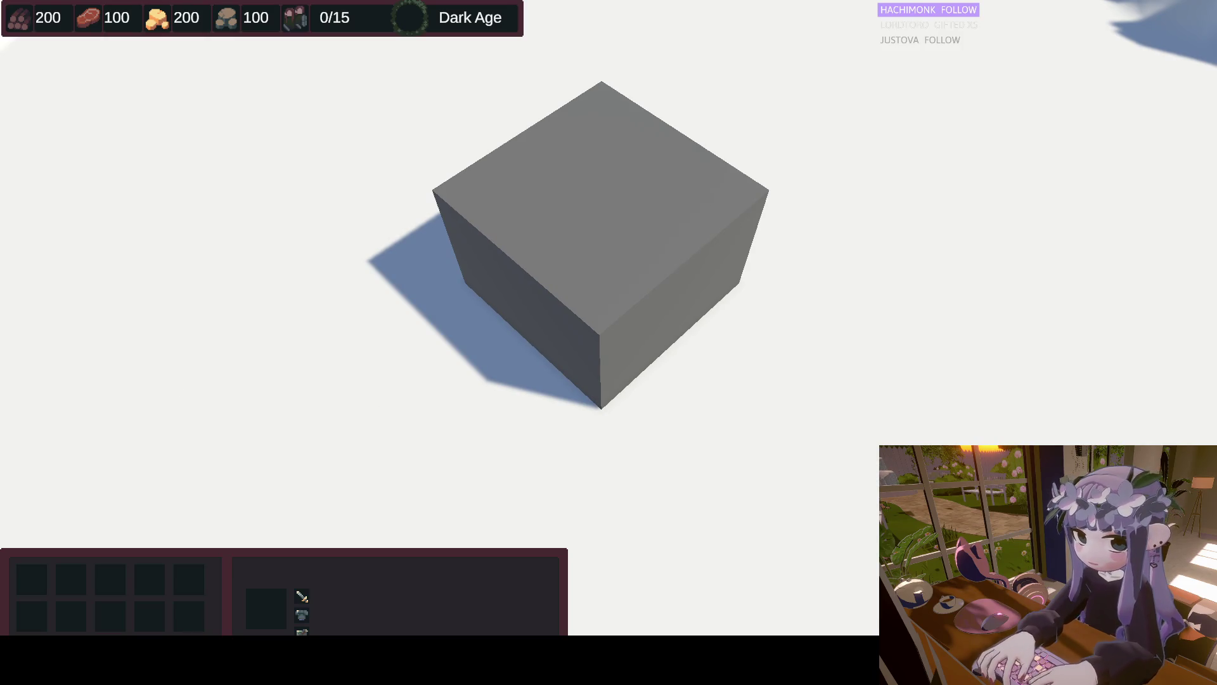
# Join a room named 'a' from the Launcher to load the game scene
pyautogui.hotkey('alt', 'Tab')
pyautogui.click(628, 281)
pyautogui.write('a')
pyautogui.click(652, 328)
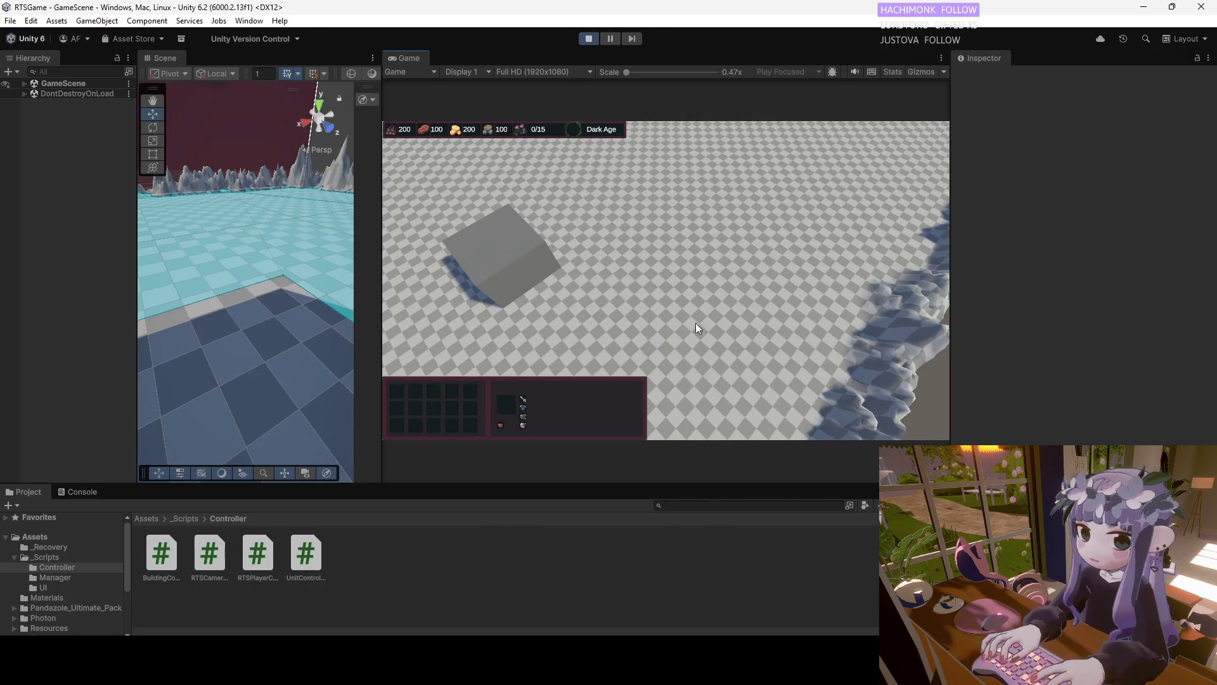
# Pan the game camera and select the Town Center cube
pyautogui.press('s')
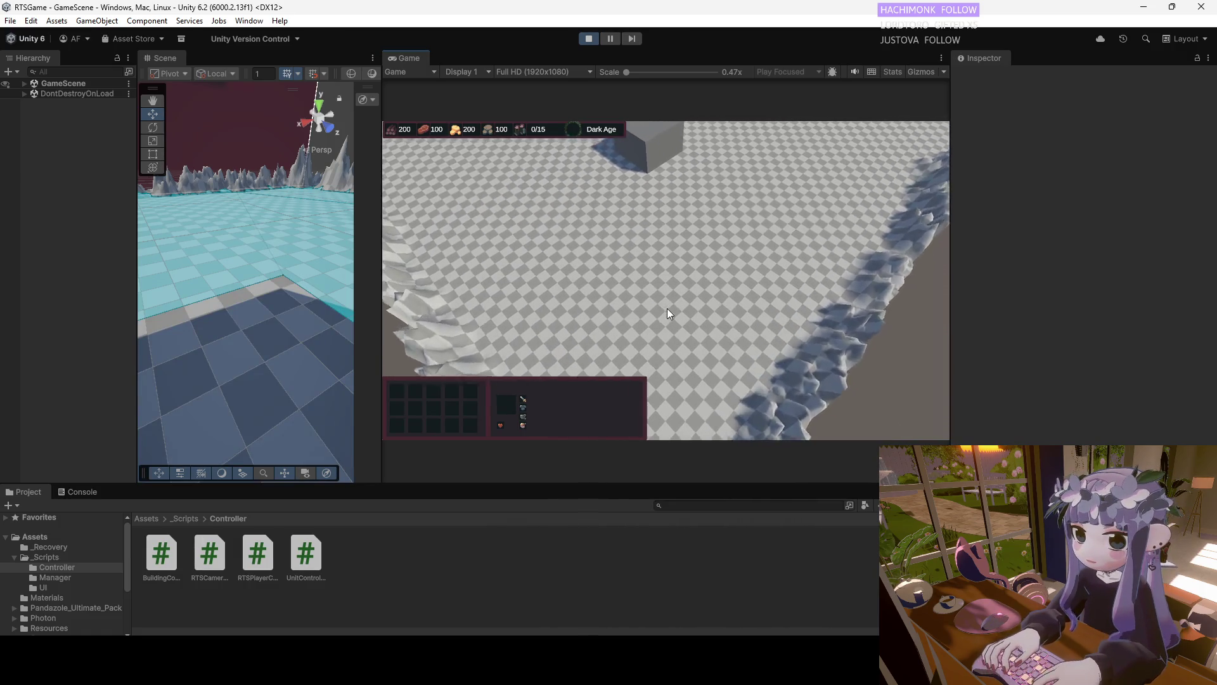
pyautogui.press('w')
pyautogui.click(647, 280)
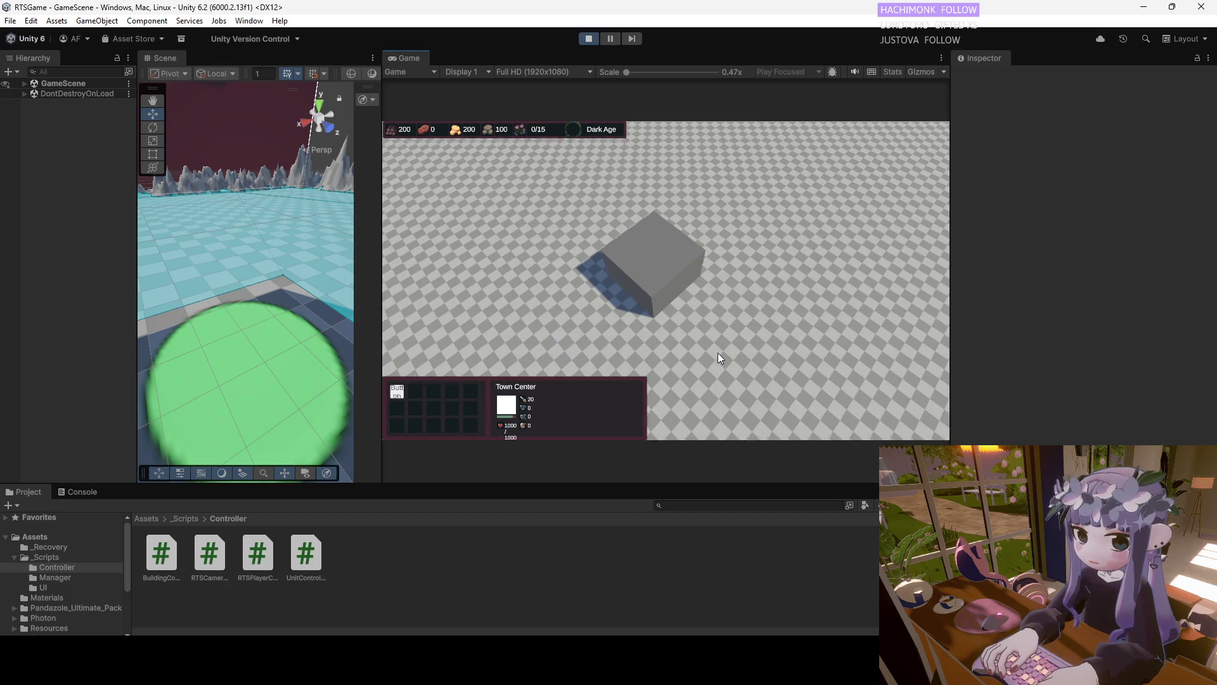
# Expand GameScene to list the spawned player, Town Center and Worker clones
pyautogui.press('w')
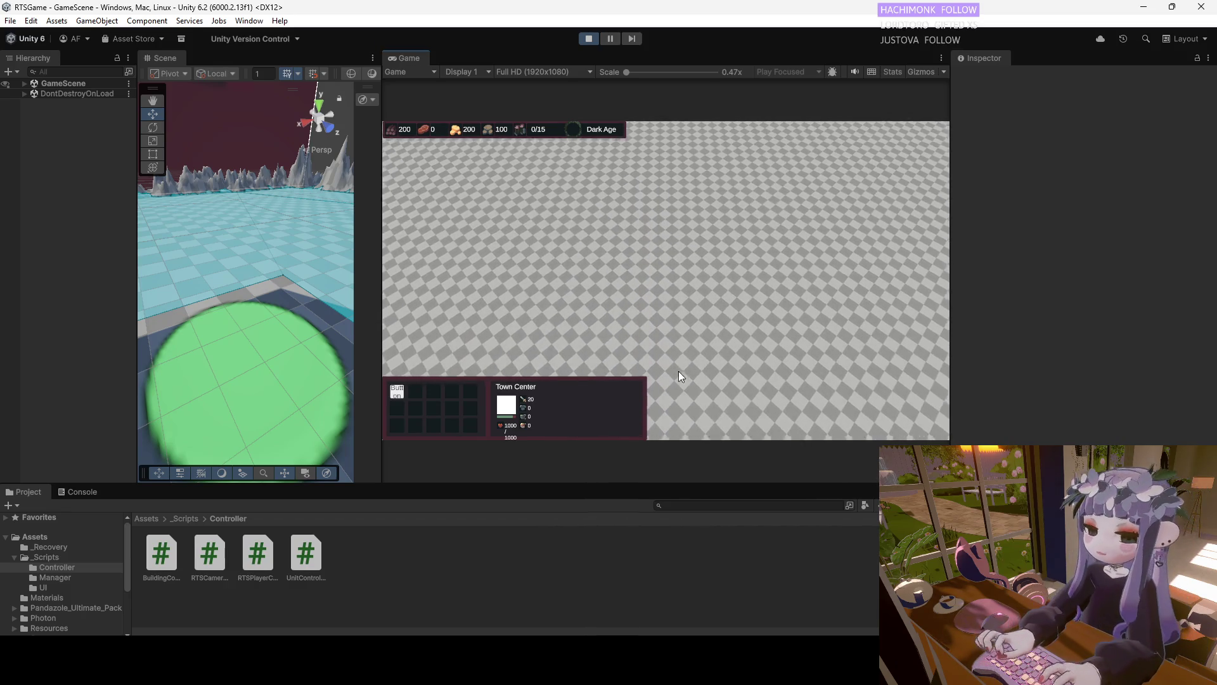
pyautogui.click(25, 84)
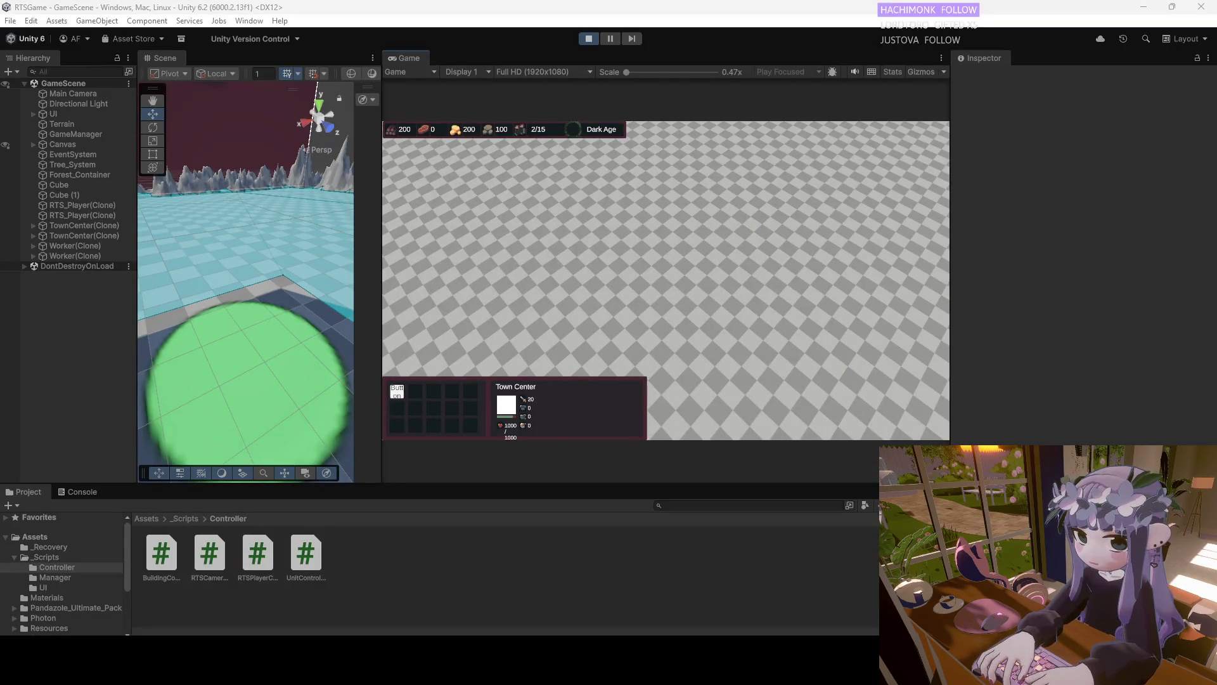
pyautogui.click(189, 518)
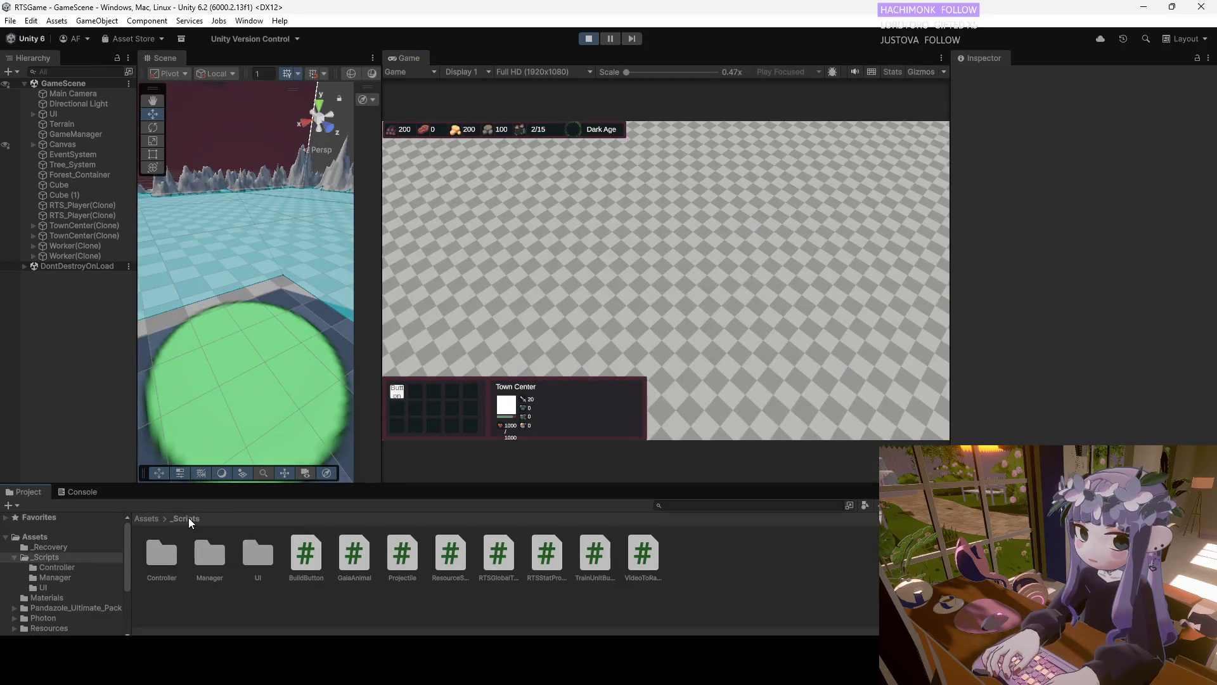
# Browse to Assets > _Scripts > Manager in the Project window, then stop Play mode
pyautogui.click(147, 518)
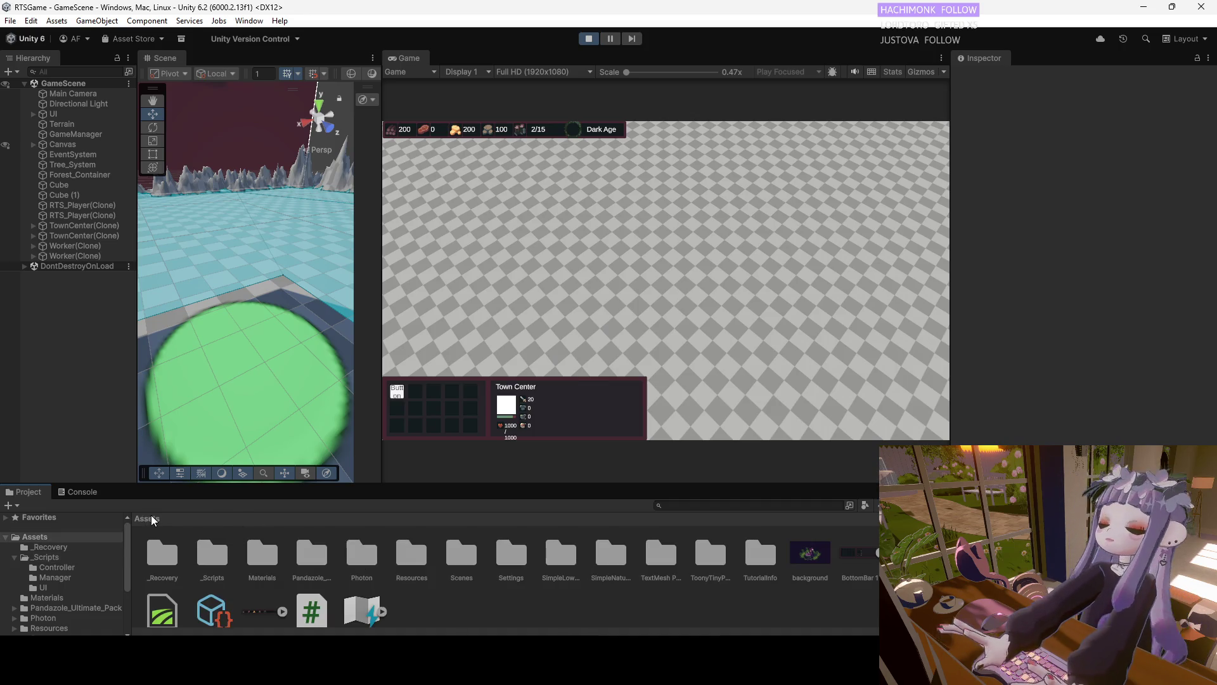
pyautogui.doubleClick(219, 558)
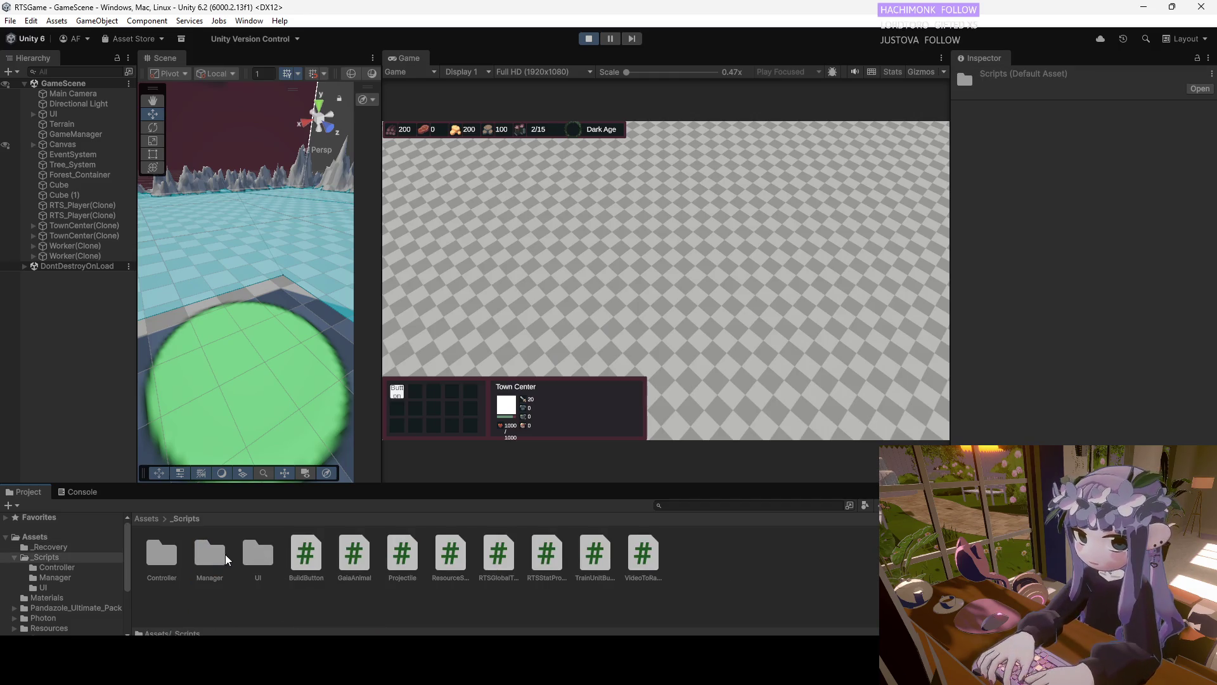
pyautogui.doubleClick(251, 554)
pyautogui.click(184, 519)
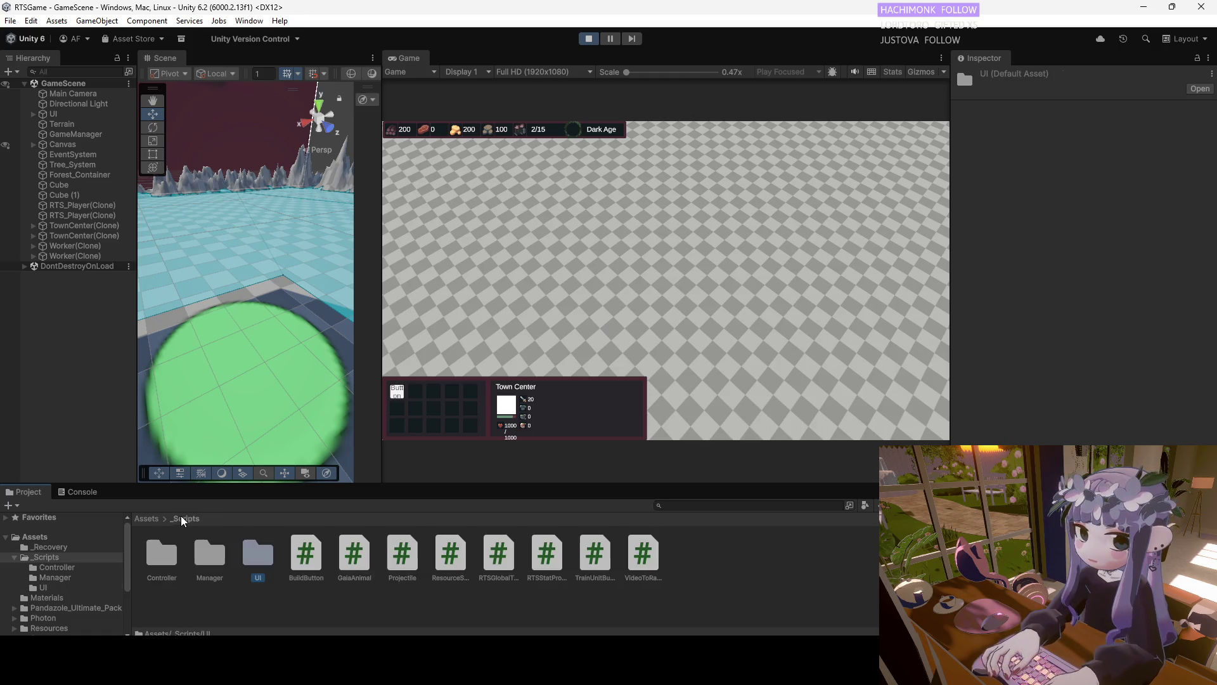
pyautogui.click(198, 556)
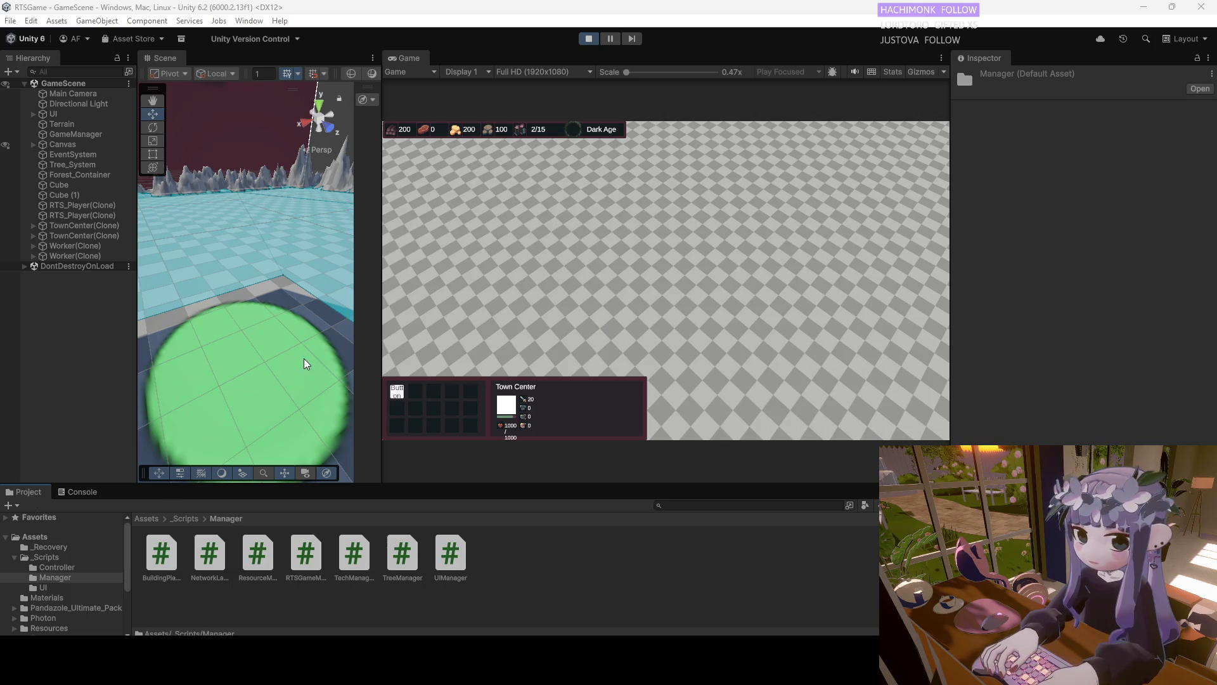
pyautogui.click(589, 38)
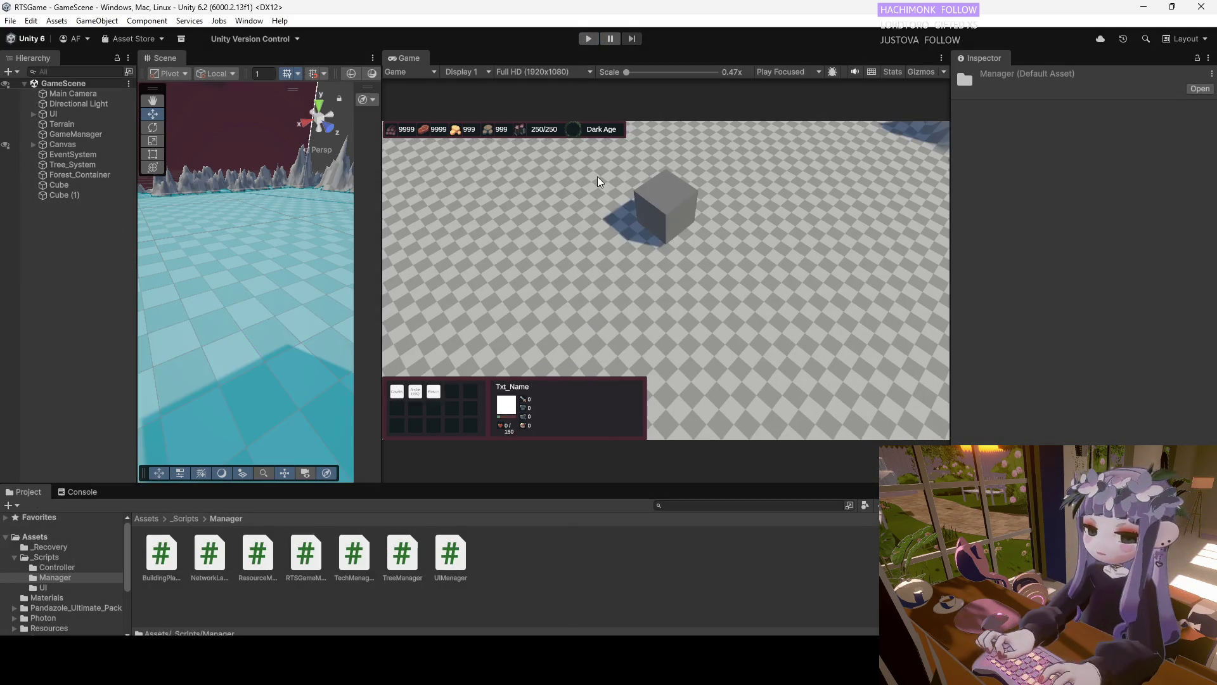
# Select and frame the Terrain, widen the Scene view, and orbit over the whole terrain
pyautogui.click(296, 317)
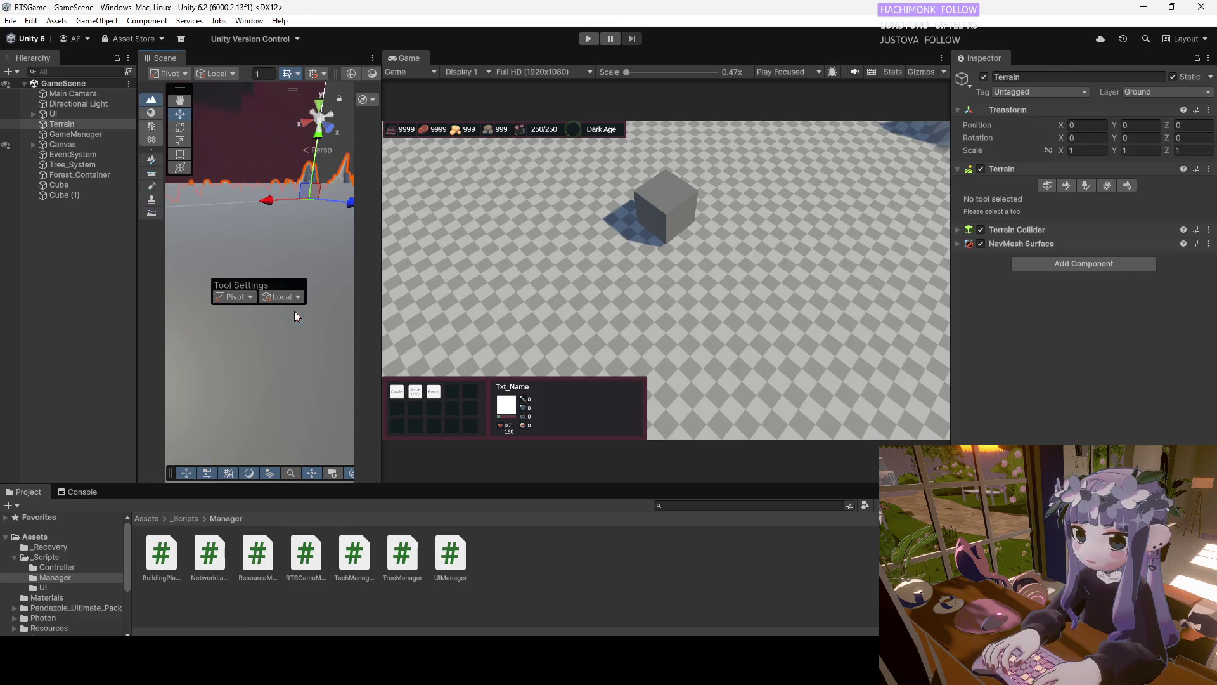
pyautogui.doubleClick(63, 124)
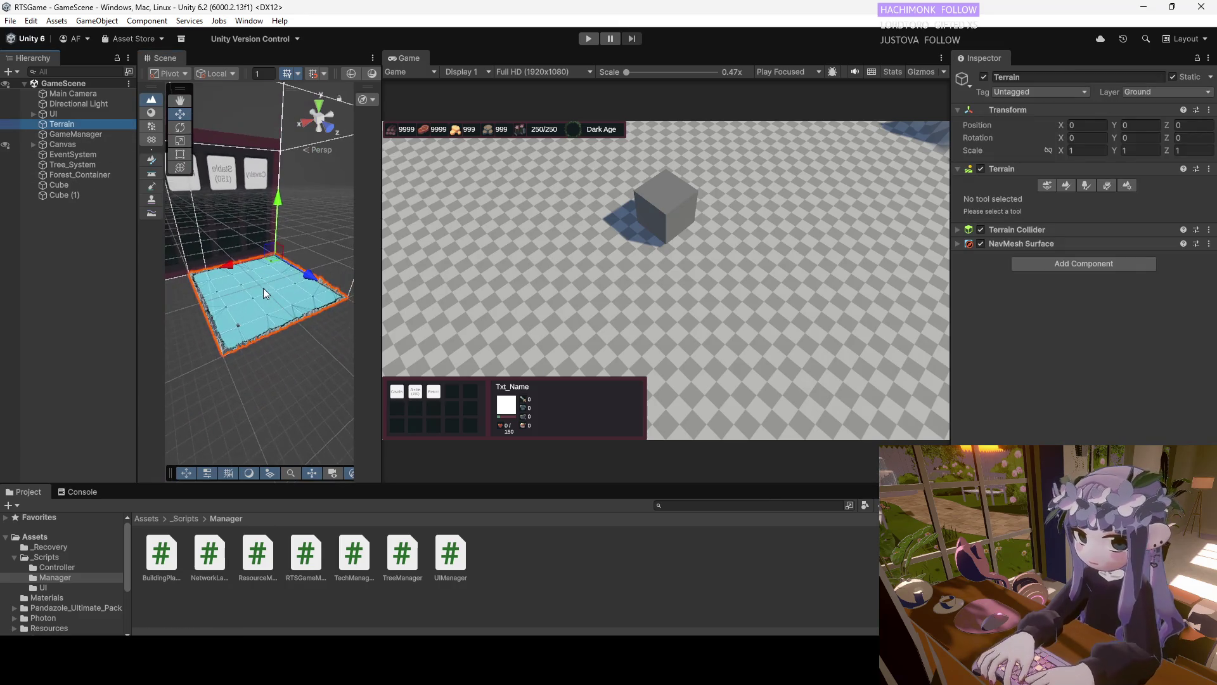
pyautogui.scroll(5, 264, 302)
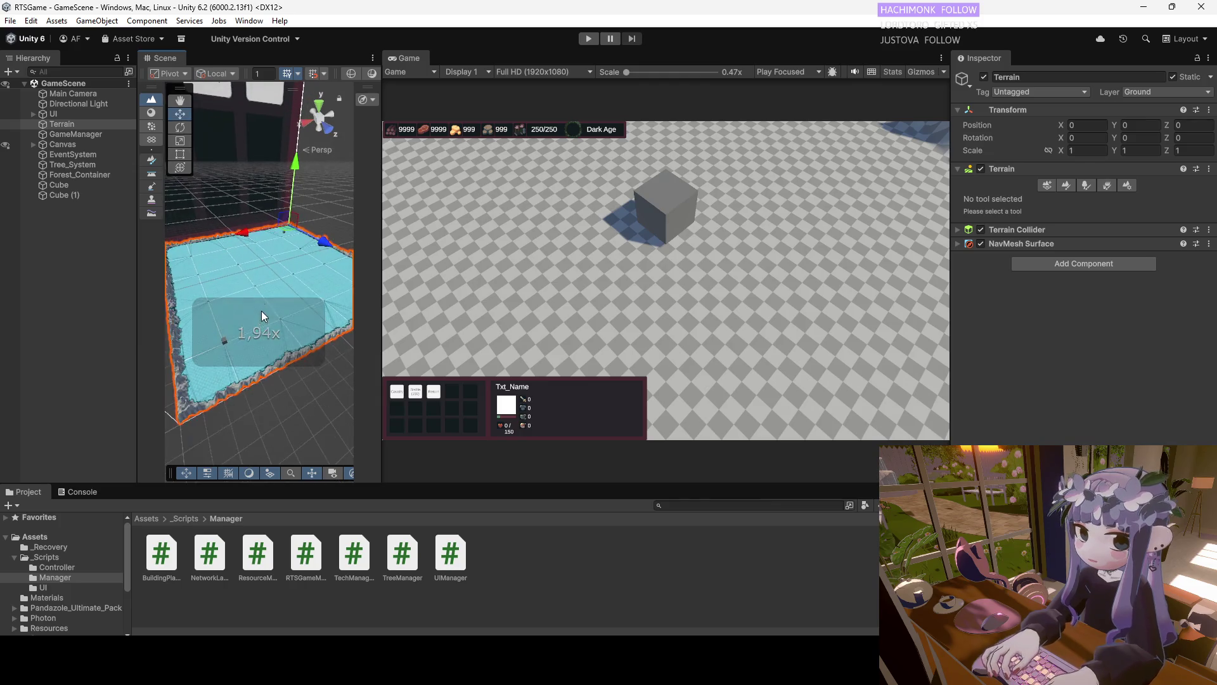
pyautogui.moveTo(266, 303)
pyautogui.mouseDown()
pyautogui.moveTo(280, 313)
pyautogui.moveTo(277, 122)
pyautogui.moveTo(273, 247)
pyautogui.mouseUp()
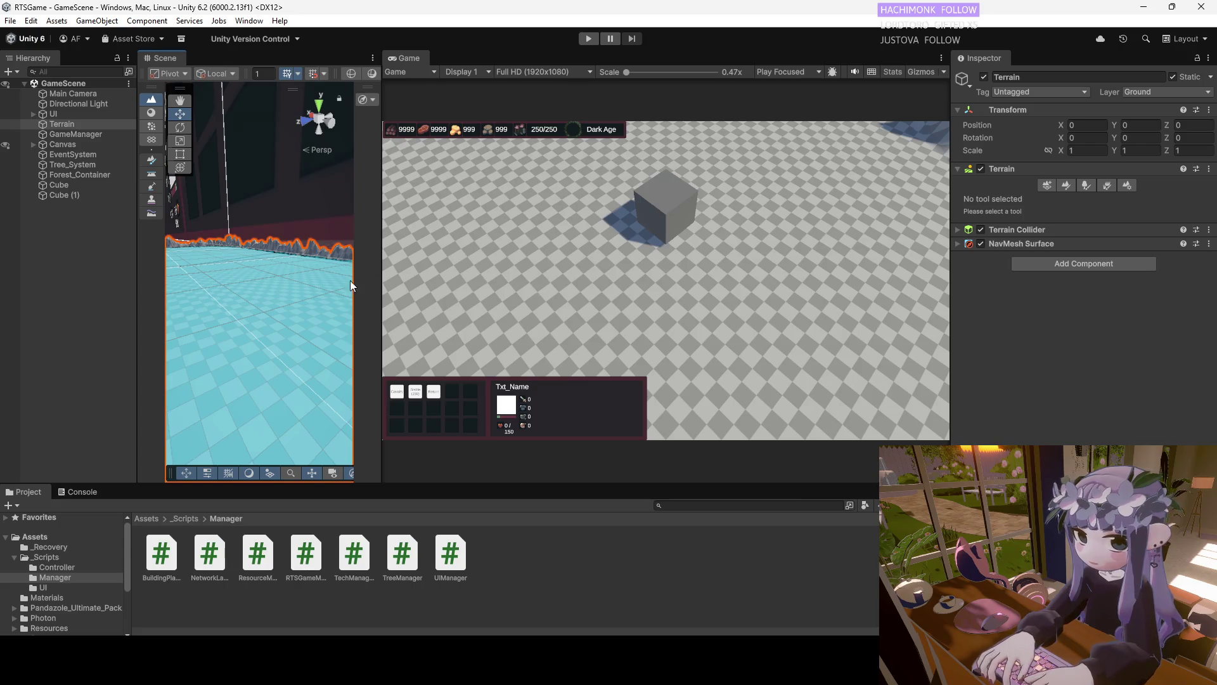
pyautogui.moveTo(381, 267); pyautogui.dragTo(717, 267)
pyautogui.moveTo(418, 266); pyautogui.dragTo(399, 203)
pyautogui.doubleClick(63, 125)
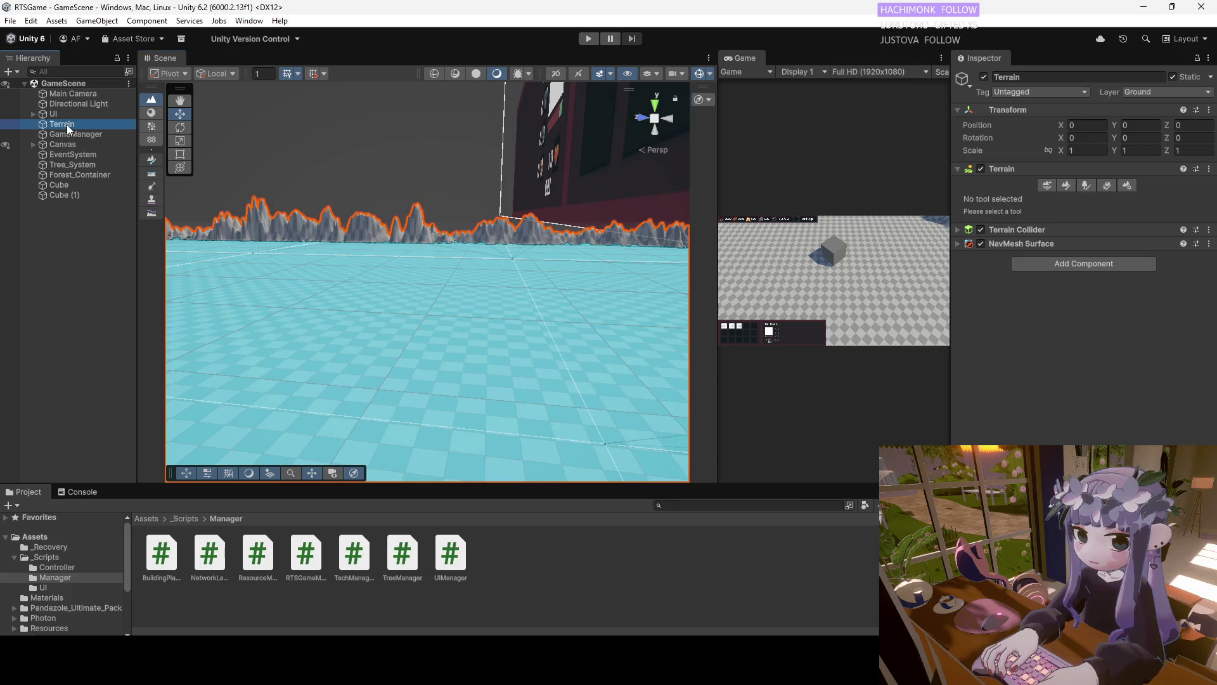
# Confirm the Paint Trees entry uses the Tree prefab, then switch to the Move tool
pyautogui.scroll(5, 427, 242)
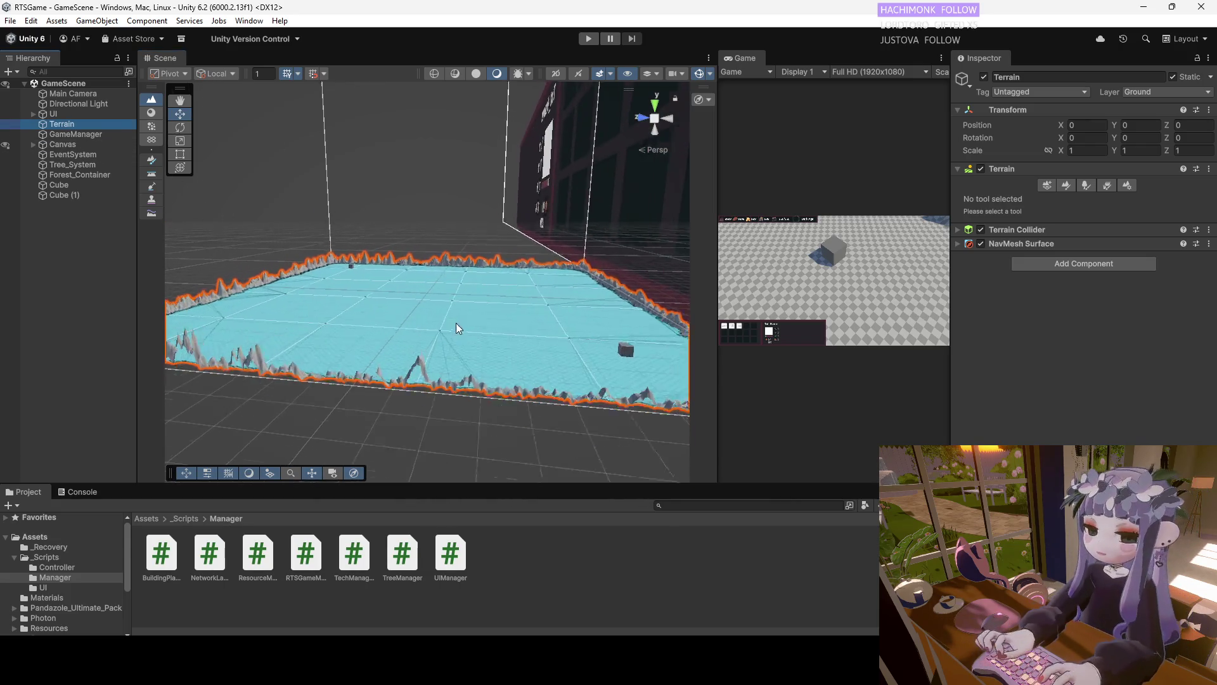
pyautogui.scroll(2, 466, 302)
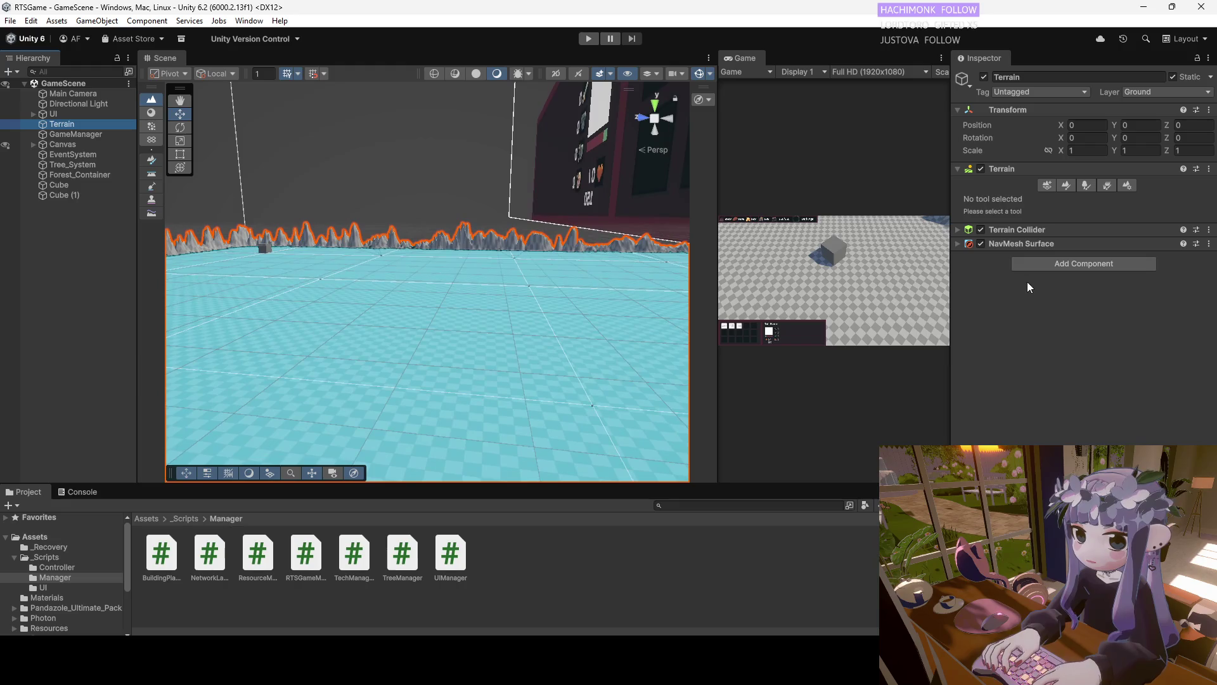
pyautogui.click(1086, 185)
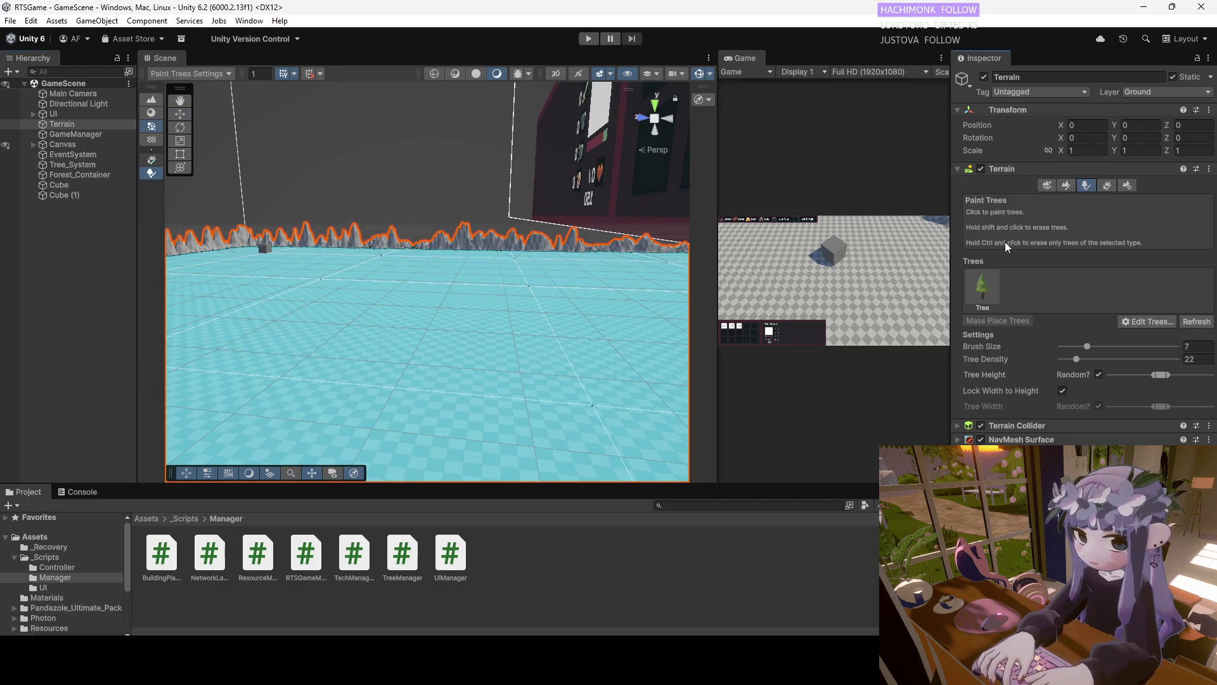
pyautogui.doubleClick(984, 290)
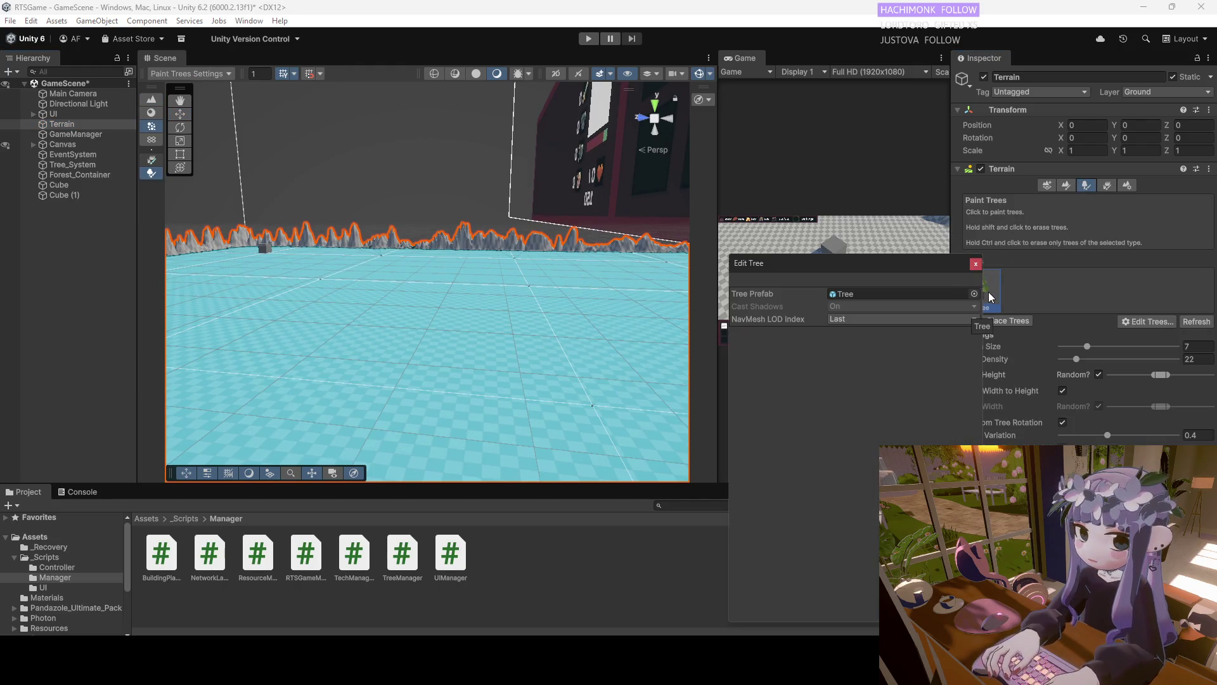
pyautogui.click(981, 326)
pyautogui.moveTo(450, 298)
pyautogui.mouseDown()
pyautogui.moveTo(339, 315)
pyautogui.moveTo(462, 272)
pyautogui.moveTo(446, 239)
pyautogui.moveTo(425, 321)
pyautogui.moveTo(470, 266)
pyautogui.moveTo(177, 196)
pyautogui.moveTo(198, 219)
pyautogui.mouseUp()
pyautogui.press('w')
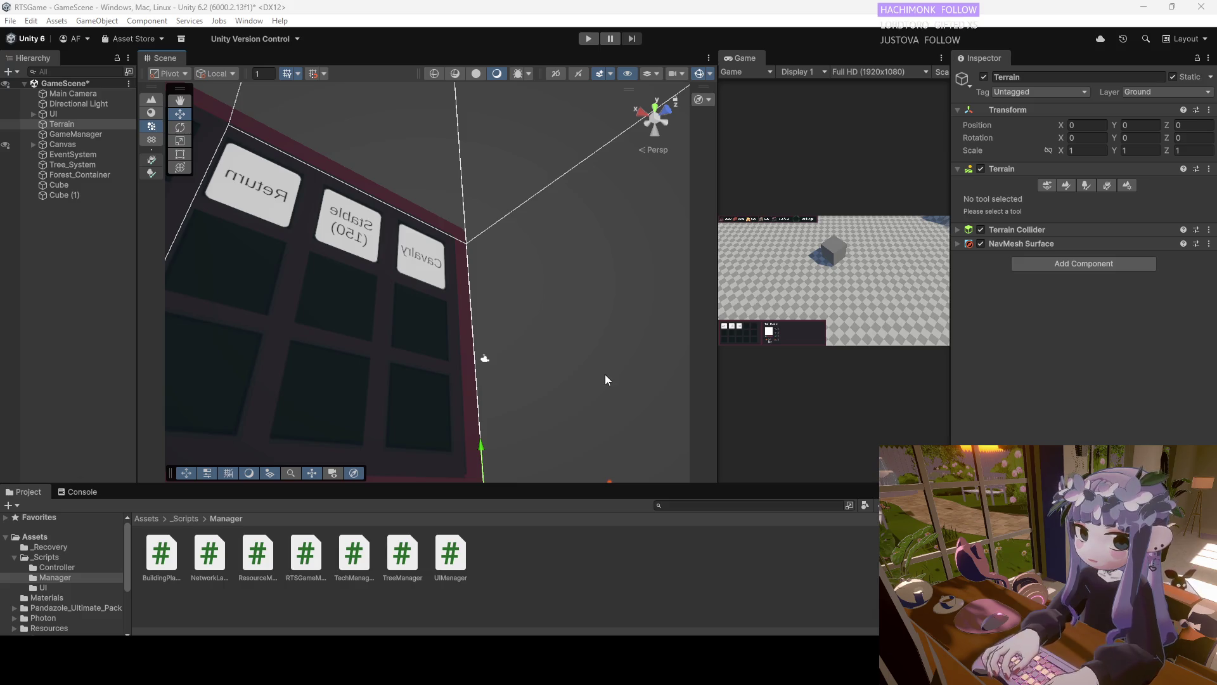
# Delete Cube and Cube (1) from the scene
pyautogui.press('f')
pyautogui.moveTo(470, 316)
pyautogui.mouseDown()
pyautogui.moveTo(563, 316)
pyautogui.moveTo(535, 245)
pyautogui.moveTo(505, 426)
pyautogui.moveTo(468, 388)
pyautogui.moveTo(497, 362)
pyautogui.moveTo(482, 336)
pyautogui.mouseUp()
pyautogui.click(75, 186)
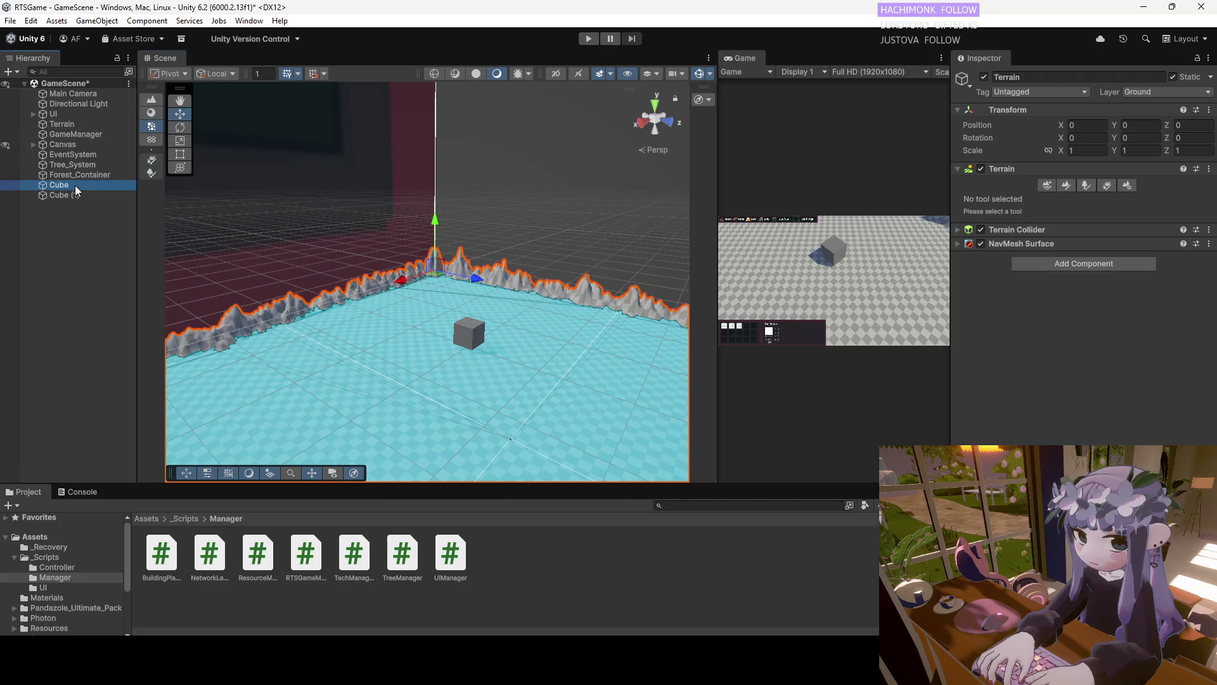
pyautogui.press('Delete')
# Reselect the Terrain to paint trees on it
pyautogui.moveTo(355, 285)
pyautogui.mouseDown()
pyautogui.moveTo(377, 312)
pyautogui.moveTo(330, 285)
pyautogui.mouseUp()
pyautogui.moveTo(482, 267)
pyautogui.mouseDown()
pyautogui.moveTo(535, 234)
pyautogui.moveTo(546, 209)
pyautogui.moveTo(446, 253)
pyautogui.moveTo(212, 207)
pyautogui.mouseUp()
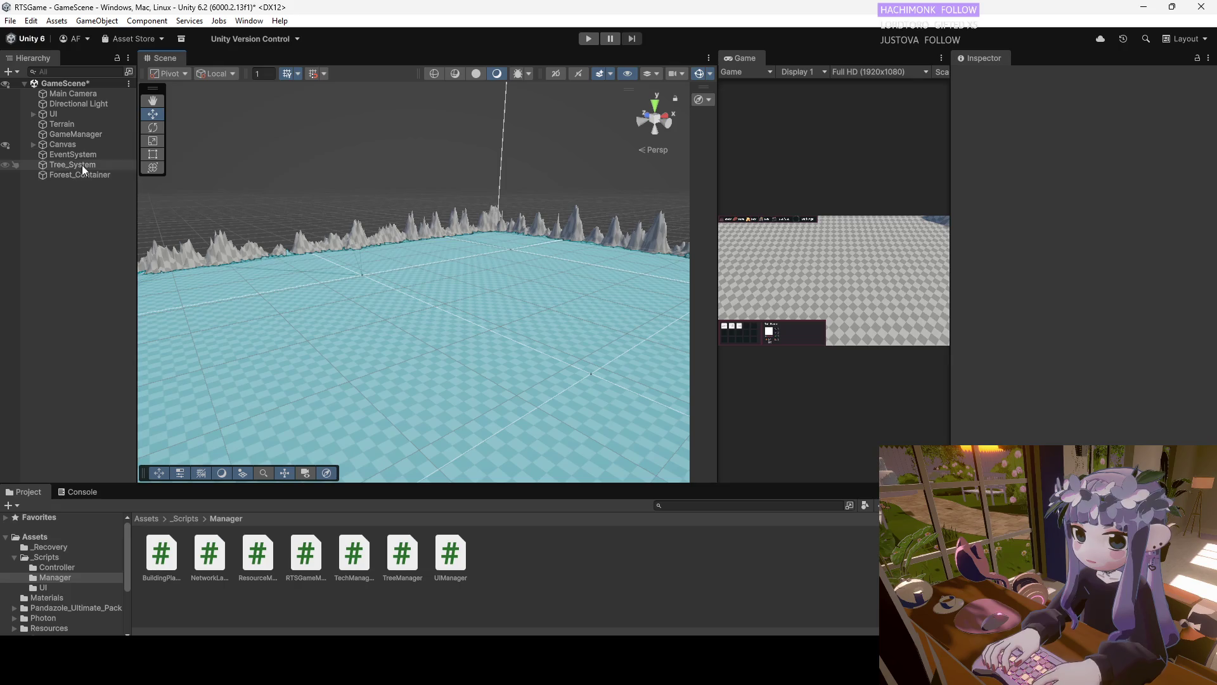
pyautogui.click(68, 125)
# Set the tree brush size to 19 and paint a patch of trees, undoing trial strokes
pyautogui.moveTo(442, 299)
pyautogui.mouseDown()
pyautogui.moveTo(457, 273)
pyautogui.moveTo(406, 342)
pyautogui.mouseUp()
pyautogui.hotkey('ctrl', 'z')
pyautogui.moveTo(1087, 347); pyautogui.dragTo(1105, 345)
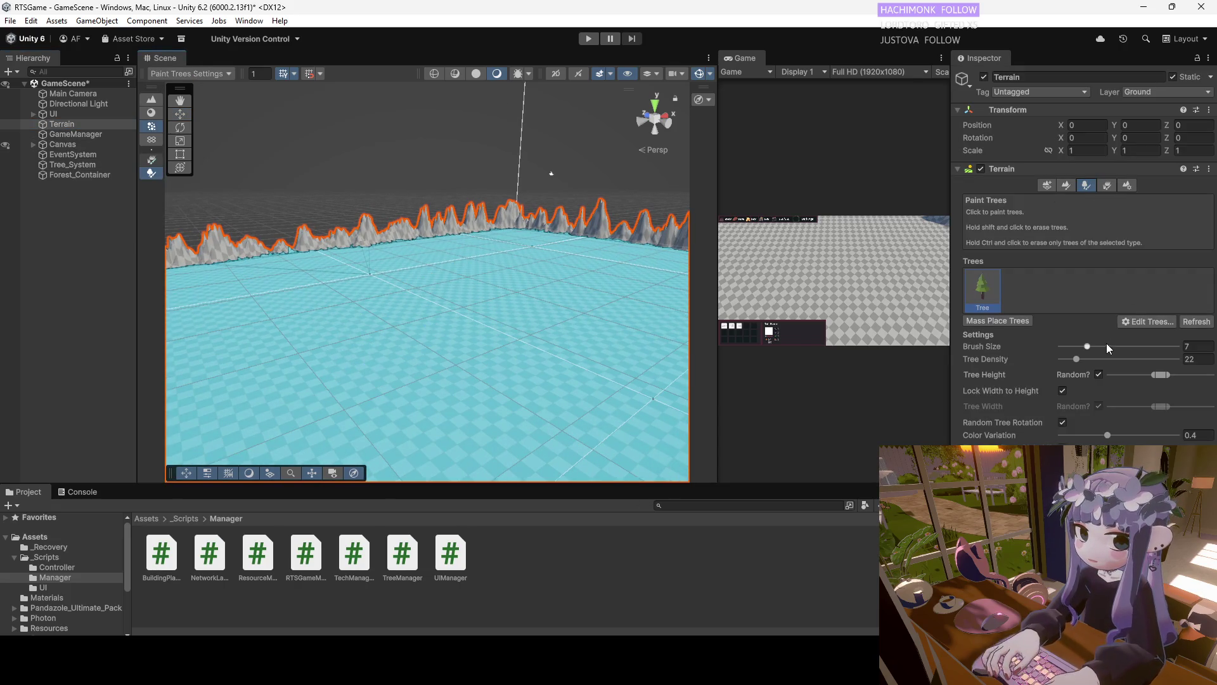
pyautogui.scroll(-3, 364, 317)
pyautogui.moveTo(390, 301)
pyautogui.mouseDown()
pyautogui.moveTo(362, 345)
pyautogui.moveTo(353, 321)
pyautogui.mouseUp()
pyautogui.hotkey('ctrl', 'z')
pyautogui.hotkey('ctrl', 'z')
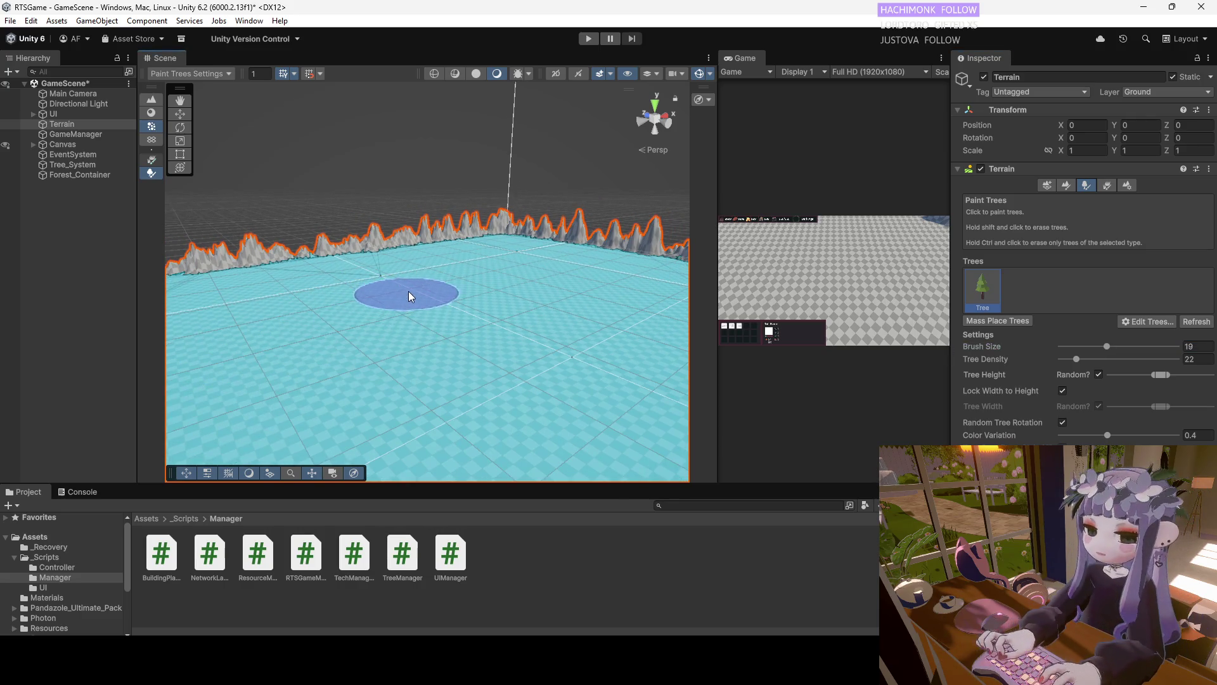
pyautogui.moveTo(435, 285)
pyautogui.mouseDown()
pyautogui.moveTo(383, 307)
pyautogui.moveTo(445, 282)
pyautogui.moveTo(326, 338)
pyautogui.moveTo(338, 355)
pyautogui.mouseUp()
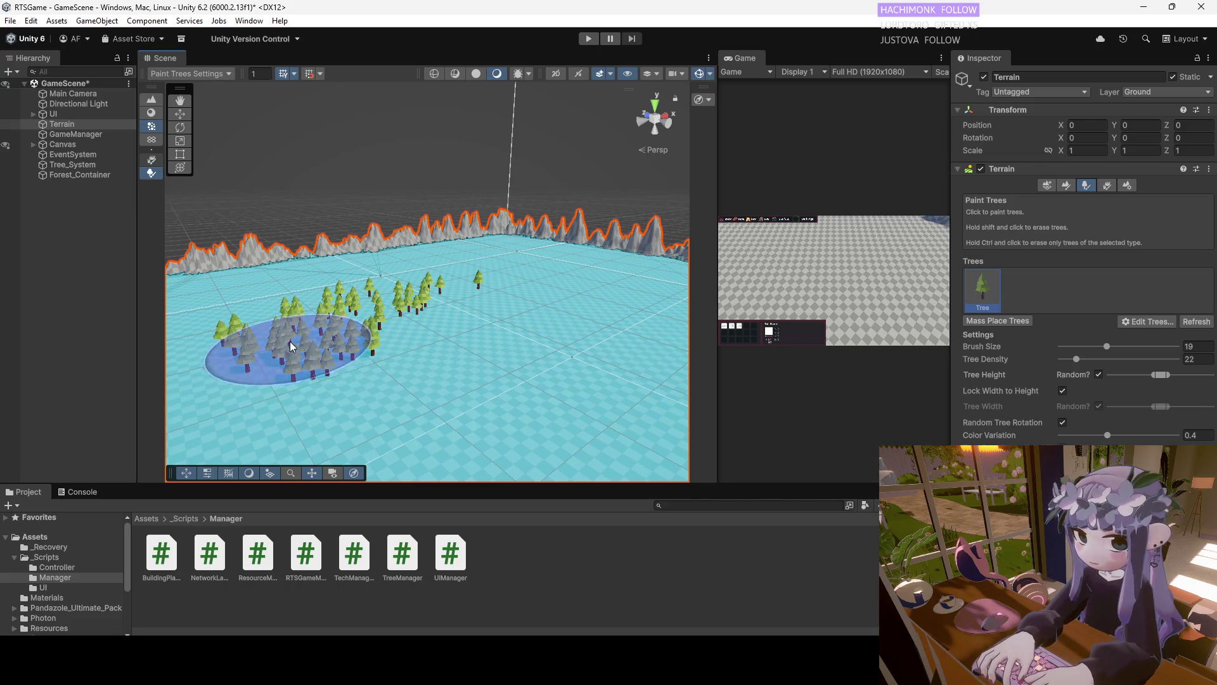
pyautogui.scroll(3, 503, 307)
pyautogui.moveTo(512, 306)
pyautogui.mouseDown()
pyautogui.moveTo(402, 330)
pyautogui.moveTo(545, 304)
pyautogui.moveTo(410, 323)
pyautogui.moveTo(494, 307)
pyautogui.moveTo(421, 272)
pyautogui.mouseUp()
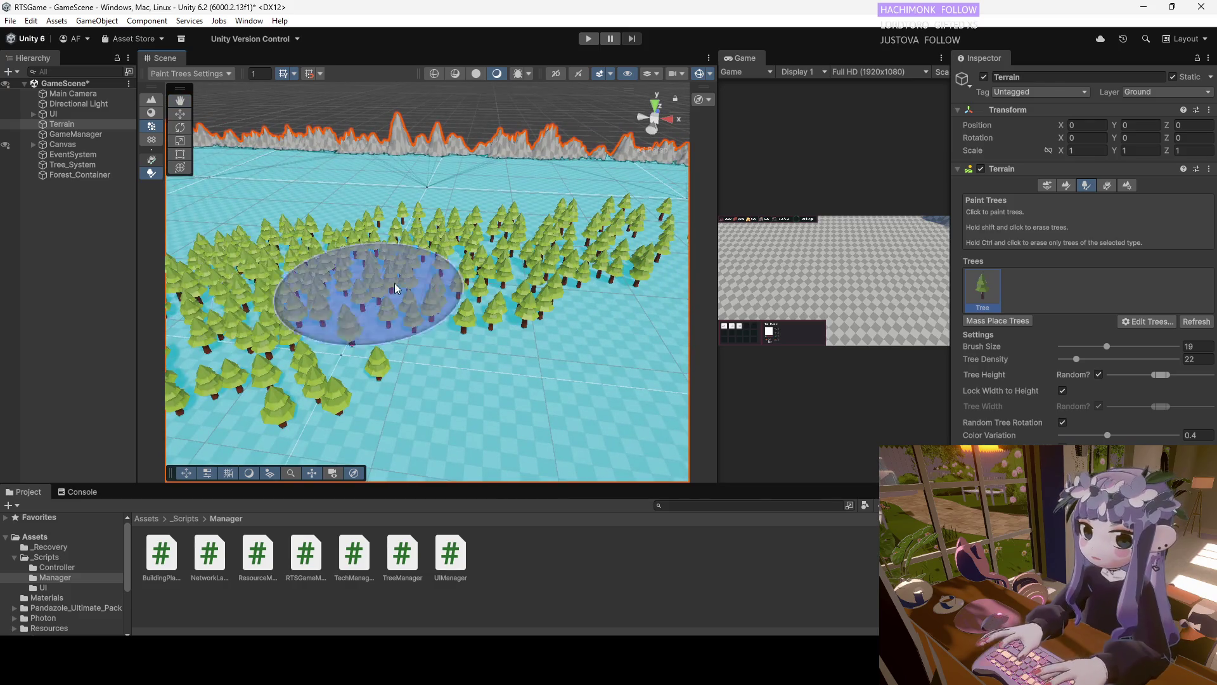
pyautogui.moveTo(340, 285); pyautogui.dragTo(313, 326)
pyautogui.moveTo(503, 245)
pyautogui.mouseDown()
pyautogui.moveTo(628, 253)
pyautogui.moveTo(340, 264)
pyautogui.moveTo(544, 245)
pyautogui.moveTo(544, 272)
pyautogui.moveTo(482, 260)
pyautogui.mouseUp()
# Paint another tree cluster, erase a few trees, then paint rows with brush size 6
pyautogui.moveTo(484, 206)
pyautogui.mouseDown()
pyautogui.moveTo(512, 198)
pyautogui.moveTo(539, 230)
pyautogui.moveTo(364, 211)
pyautogui.moveTo(296, 227)
pyautogui.moveTo(313, 259)
pyautogui.moveTo(408, 258)
pyautogui.moveTo(466, 241)
pyautogui.moveTo(456, 196)
pyautogui.moveTo(462, 208)
pyautogui.moveTo(329, 210)
pyautogui.moveTo(393, 197)
pyautogui.moveTo(399, 225)
pyautogui.moveTo(51, 340)
pyautogui.mouseUp()
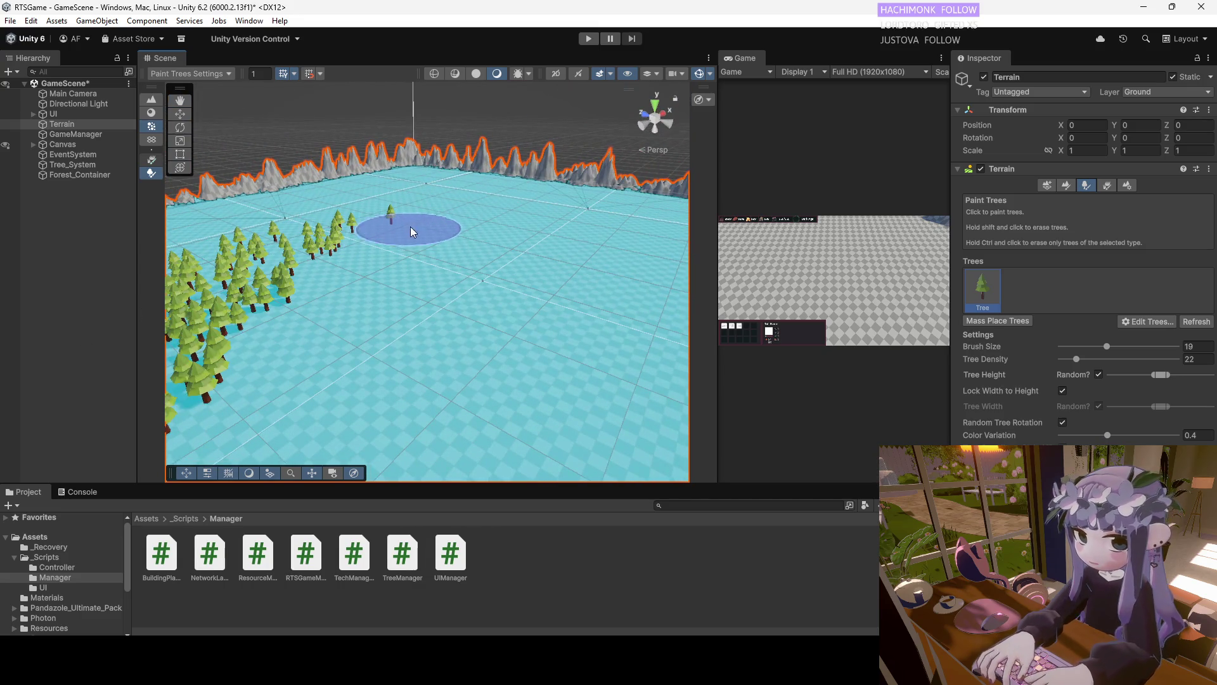
pyautogui.keyDown('shift'); pyautogui.click(369, 217); pyautogui.keyUp('shift')
pyautogui.moveTo(420, 232); pyautogui.dragTo(355, 212)
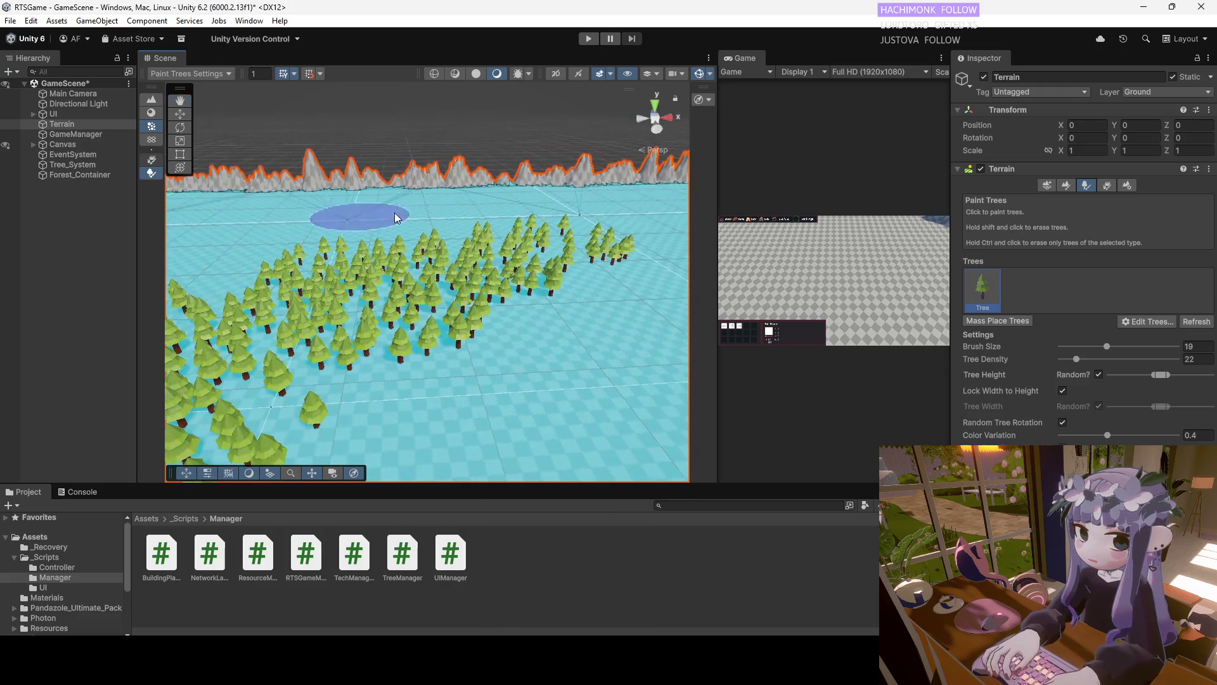
pyautogui.moveTo(429, 212)
pyautogui.mouseDown()
pyautogui.moveTo(516, 225)
pyautogui.moveTo(327, 230)
pyautogui.moveTo(320, 219)
pyautogui.moveTo(326, 208)
pyautogui.moveTo(462, 271)
pyautogui.mouseUp()
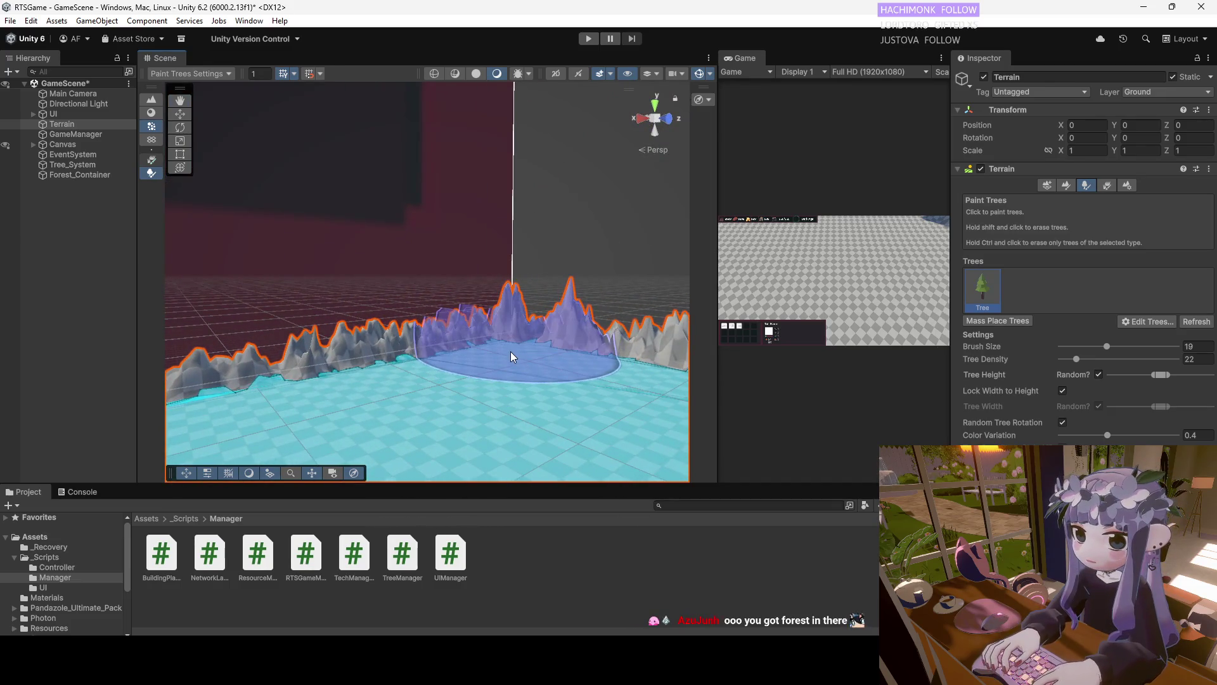
pyautogui.click(1086, 348)
pyautogui.click(501, 354)
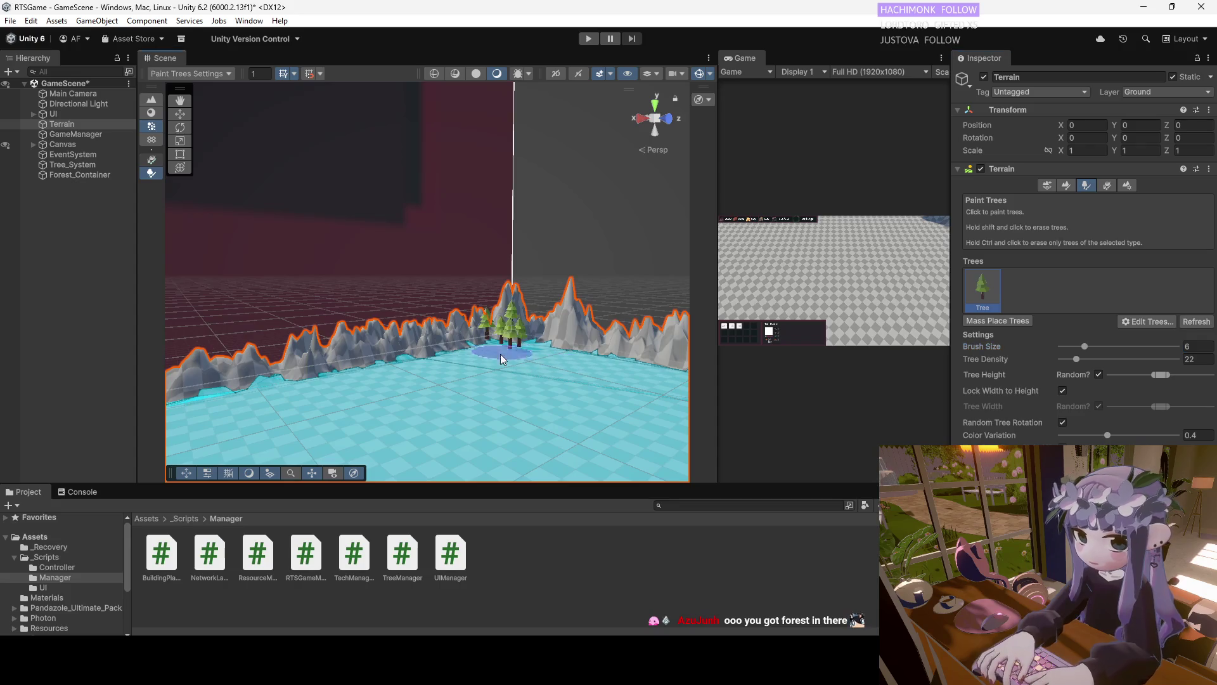
pyautogui.moveTo(512, 347)
pyautogui.mouseDown()
pyautogui.moveTo(446, 358)
pyautogui.moveTo(596, 365)
pyautogui.moveTo(389, 360)
pyautogui.moveTo(454, 343)
pyautogui.moveTo(555, 291)
pyautogui.moveTo(510, 288)
pyautogui.moveTo(527, 279)
pyautogui.mouseUp()
pyautogui.moveTo(507, 232); pyautogui.dragTo(380, 230)
pyautogui.moveTo(473, 329)
pyautogui.mouseDown()
pyautogui.moveTo(351, 185)
pyautogui.moveTo(283, 196)
pyautogui.moveTo(260, 216)
pyautogui.moveTo(353, 340)
pyautogui.moveTo(380, 280)
pyautogui.moveTo(411, 303)
pyautogui.mouseUp()
# Add more small tree clusters near the mountain edge and save the scene
pyautogui.press('w')
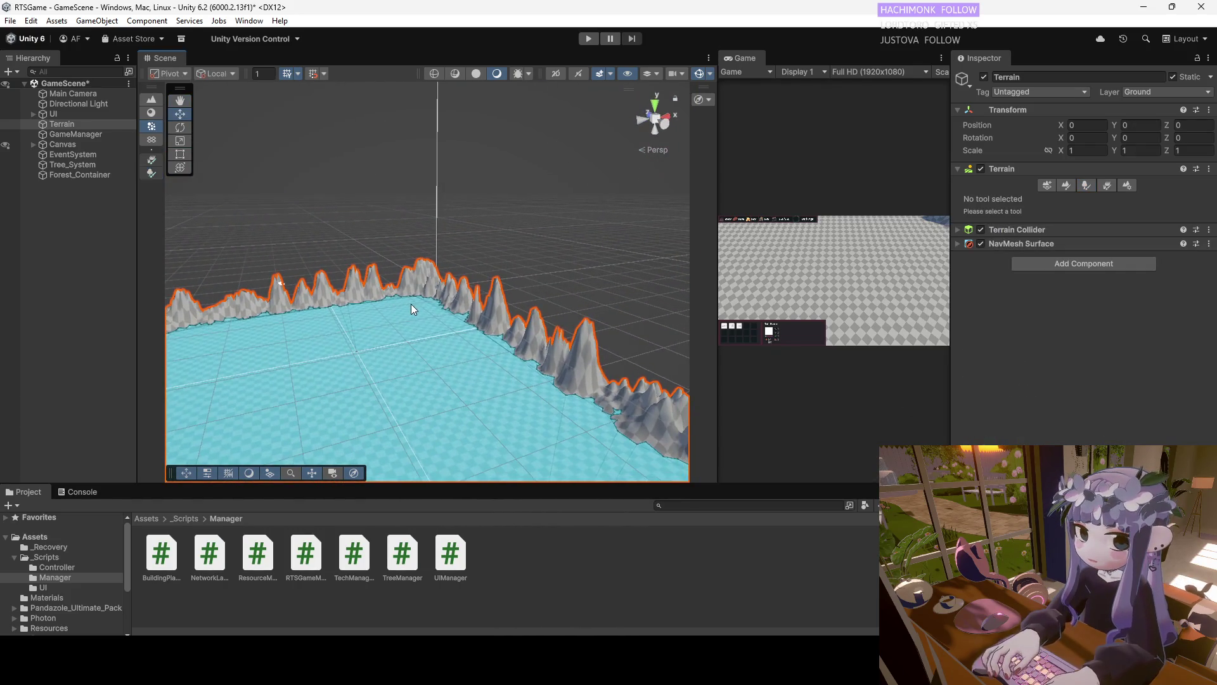
pyautogui.scroll(5, 420, 300)
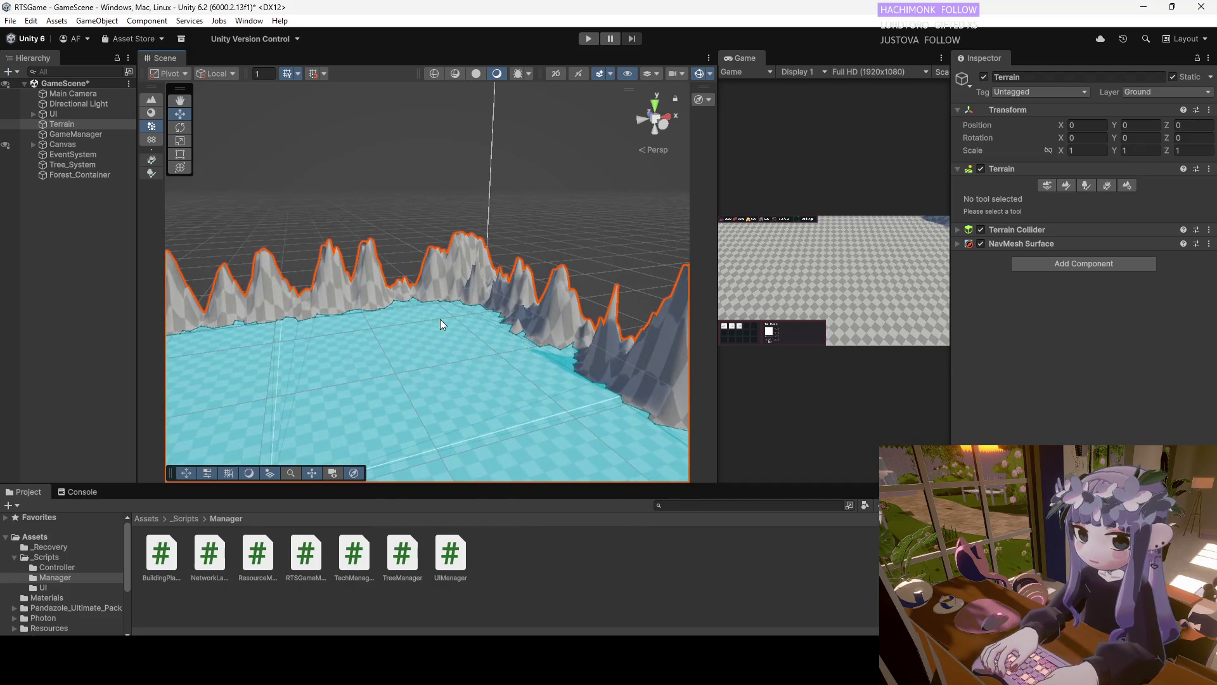
pyautogui.click(1085, 185)
pyautogui.moveTo(457, 312); pyautogui.dragTo(481, 332)
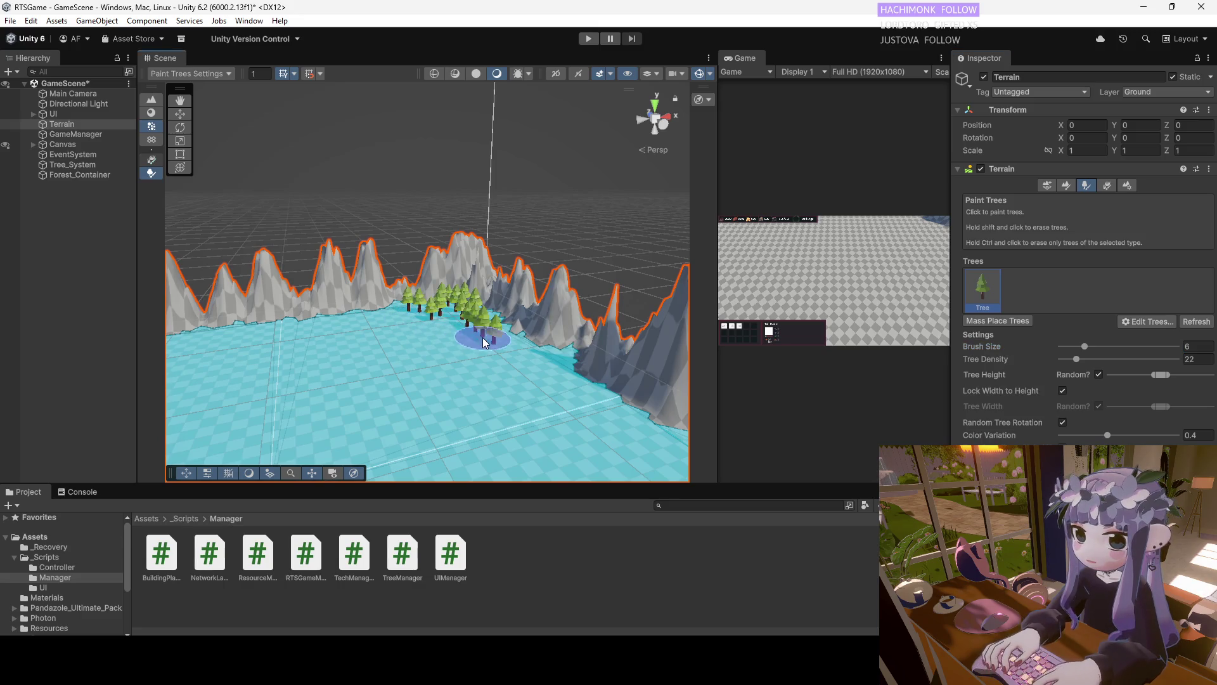
pyautogui.scroll(-3, 425, 339)
pyautogui.moveTo(434, 272); pyautogui.dragTo(399, 272)
pyautogui.scroll(5, 571, 353)
pyautogui.click(630, 204)
pyautogui.scroll(-2, 552, 216)
pyautogui.click(547, 212)
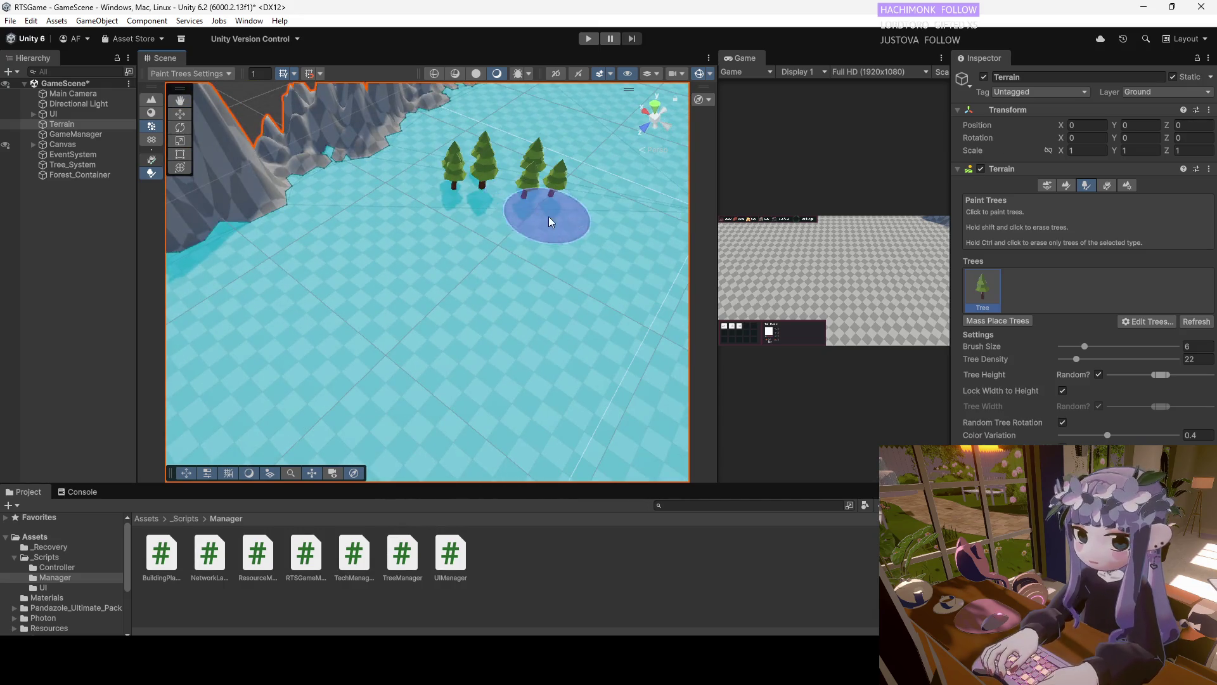
pyautogui.scroll(3, 613, 209)
pyautogui.hotkey('ctrl', 's')
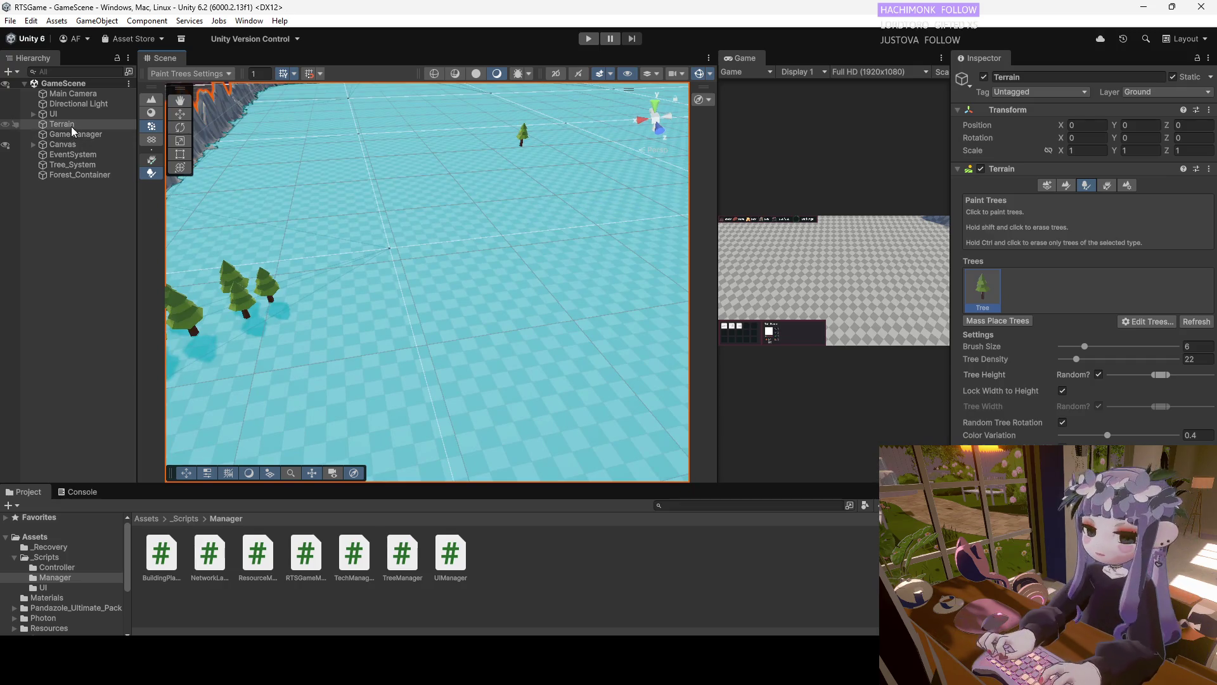
pyautogui.scroll(-5, 273, 353)
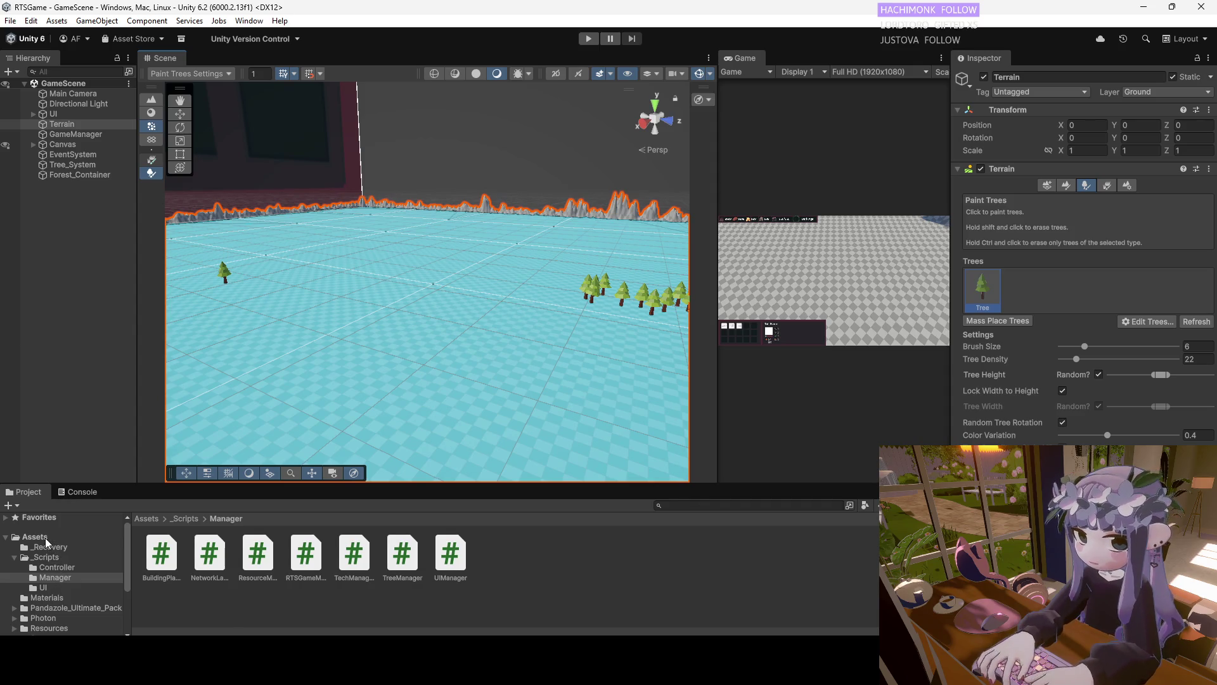
# Drag the Terrain into the Assets folder to make it a prefab
pyautogui.click(46, 538)
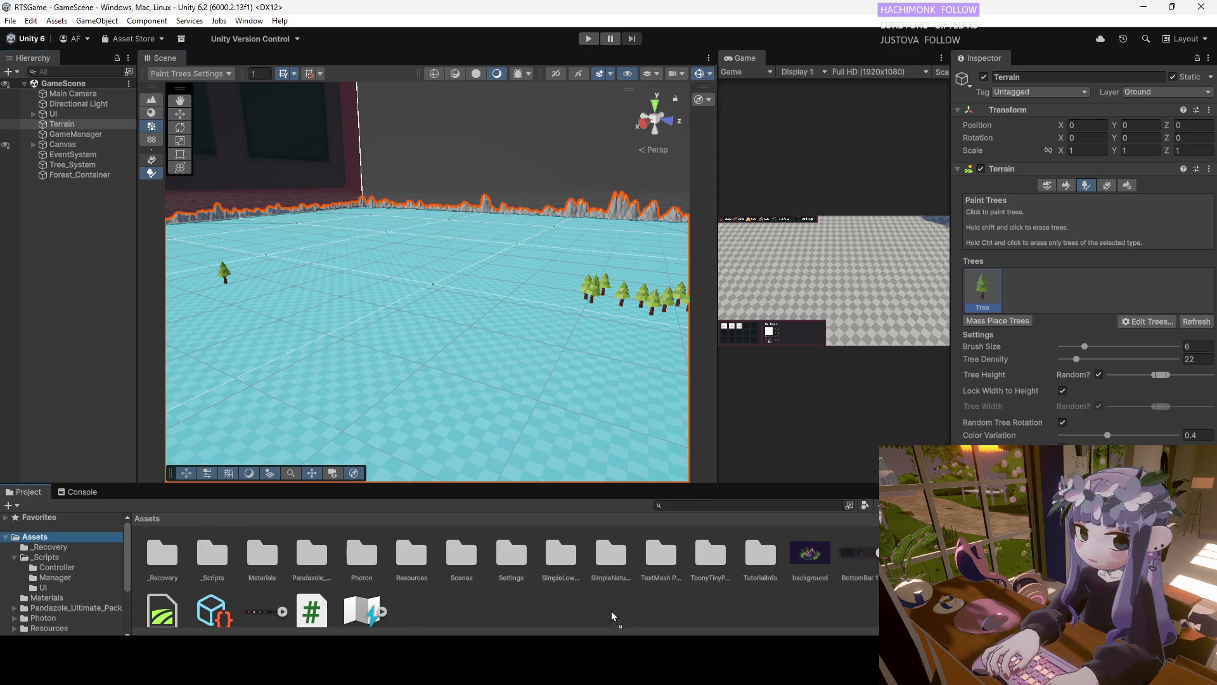
pyautogui.moveTo(612, 613); pyautogui.dragTo(612, 611)
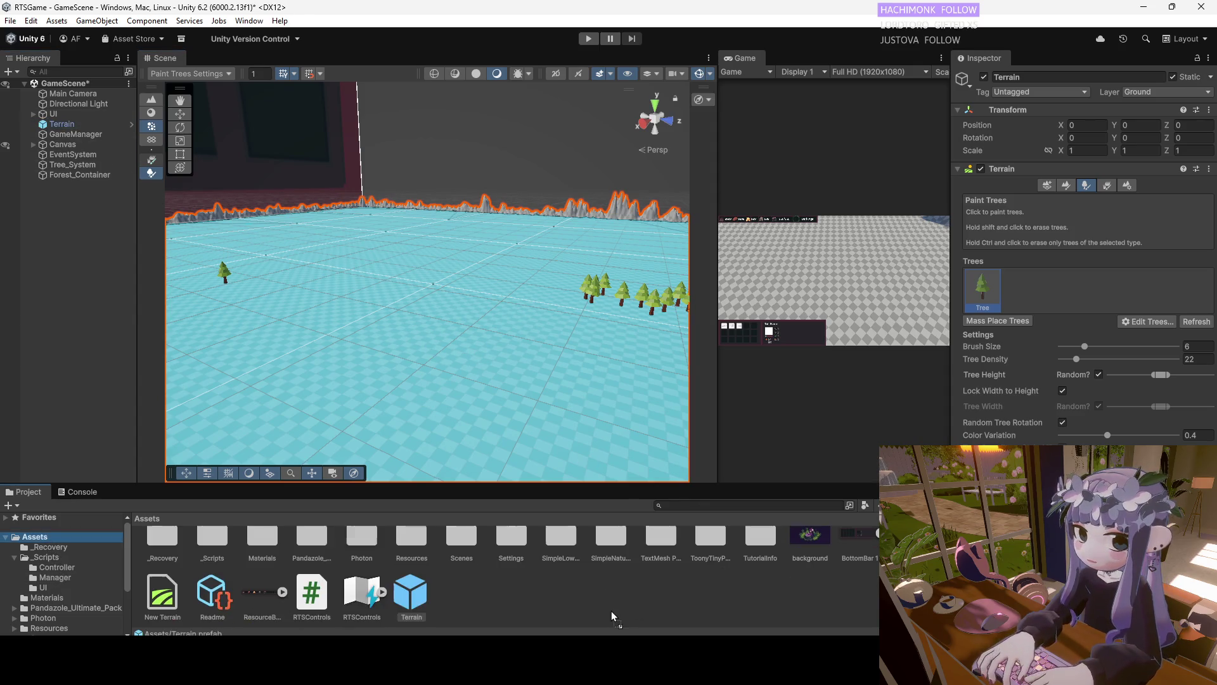
pyautogui.click(62, 124)
pyautogui.moveTo(425, 317)
pyautogui.mouseDown()
pyautogui.moveTo(429, 264)
pyautogui.moveTo(420, 273)
pyautogui.mouseUp()
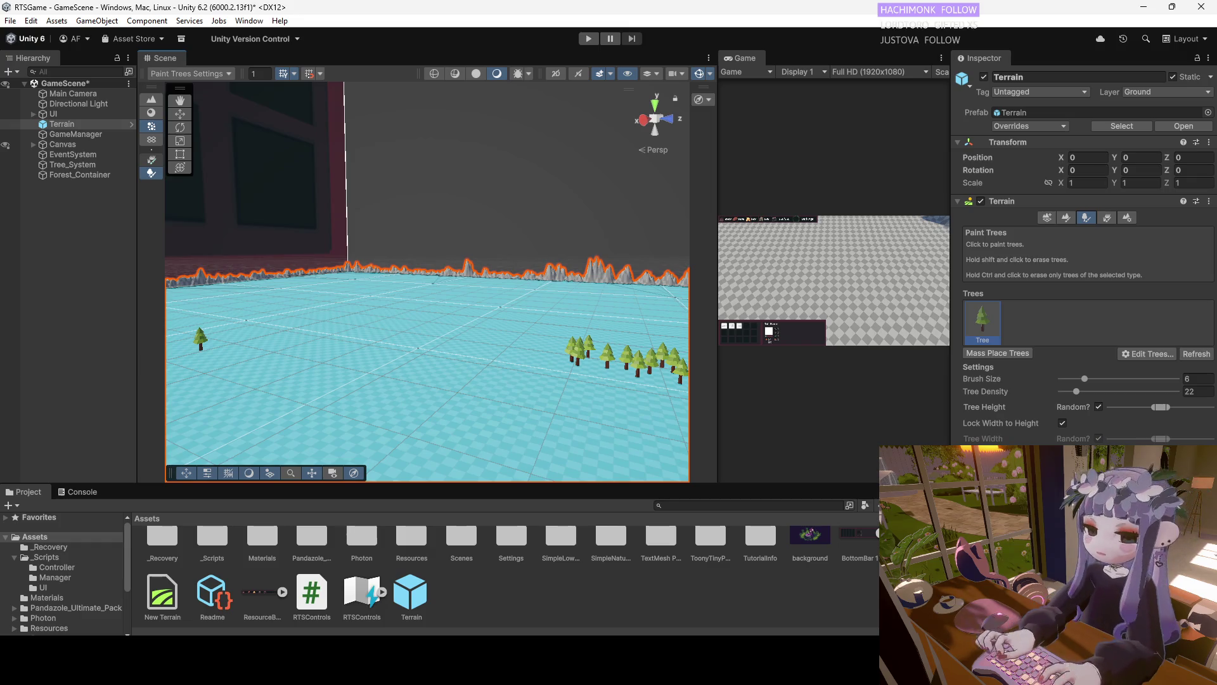
# Open the TreeManager script from _Scripts > Manager in the code editor
pyautogui.doubleClick(215, 552)
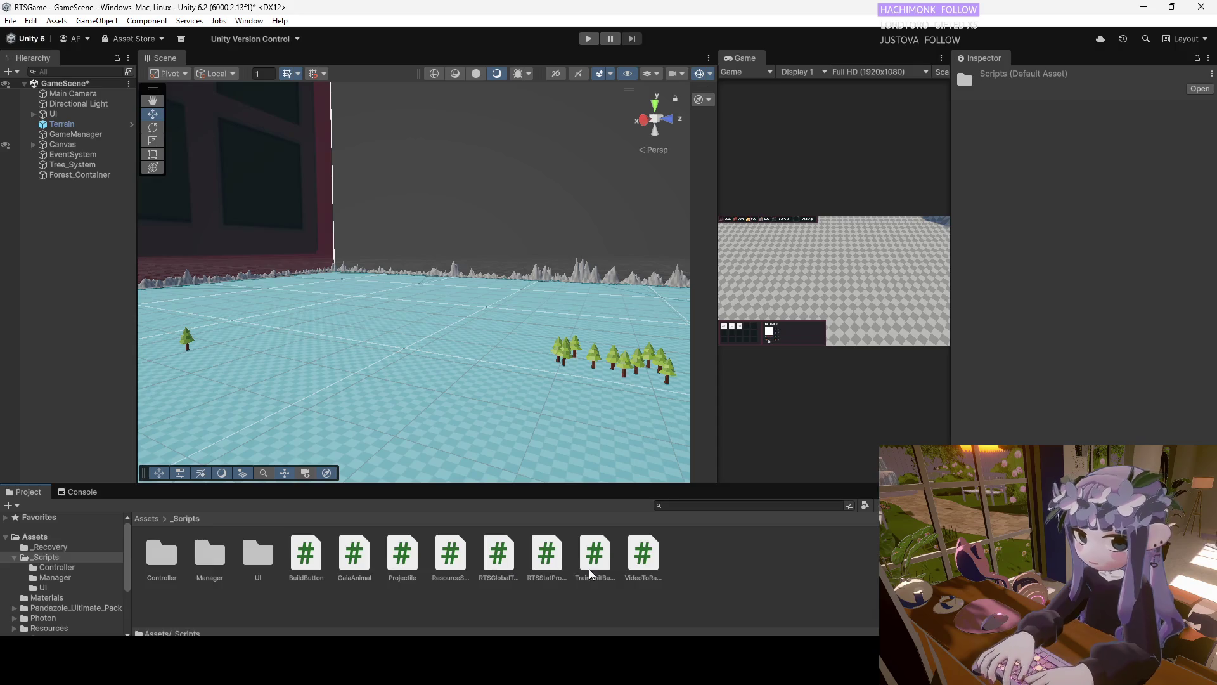
pyautogui.doubleClick(214, 556)
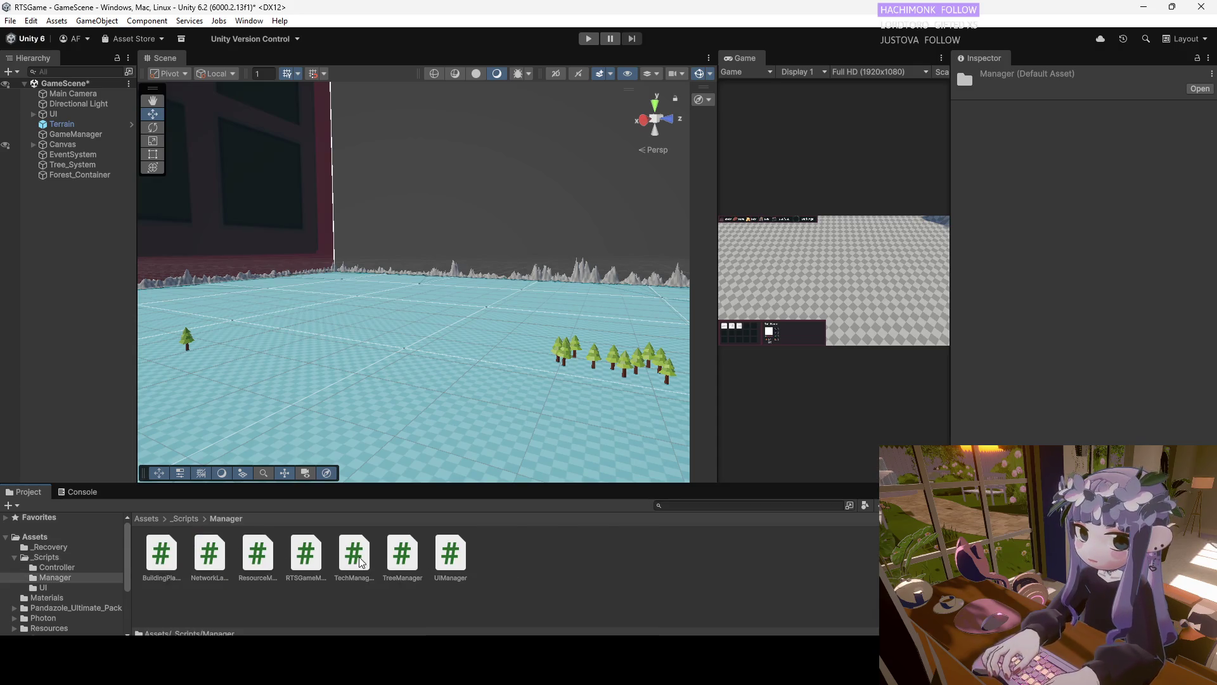
pyautogui.click(404, 562)
pyautogui.doubleClick(402, 562)
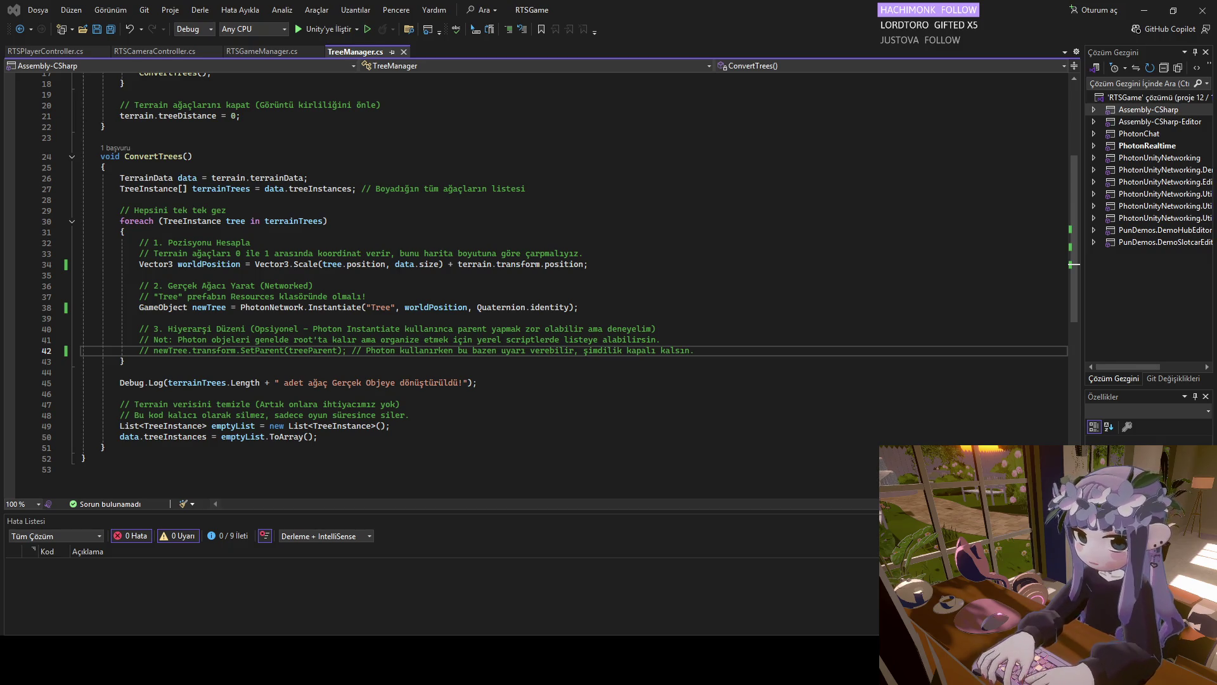
# Replace all TreeManager.cs code with the version that checks for the Tree prefab, then return to Unity
pyautogui.moveTo(85, 458)
pyautogui.mouseDown()
pyautogui.moveTo(127, 482)
pyautogui.moveTo(126, 83)
pyautogui.moveTo(104, 7)
pyautogui.moveTo(71, 66)
pyautogui.mouseUp()
pyautogui.hotkey('ctrl', 'v')
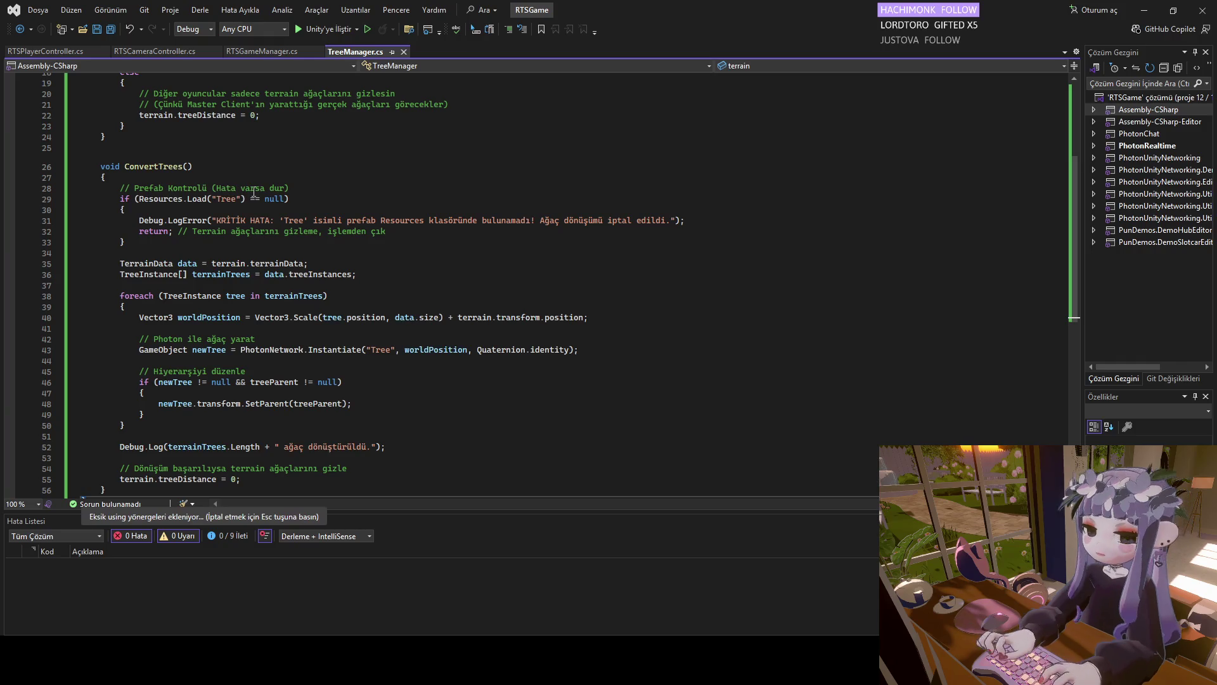
pyautogui.scroll(10, 320, 249)
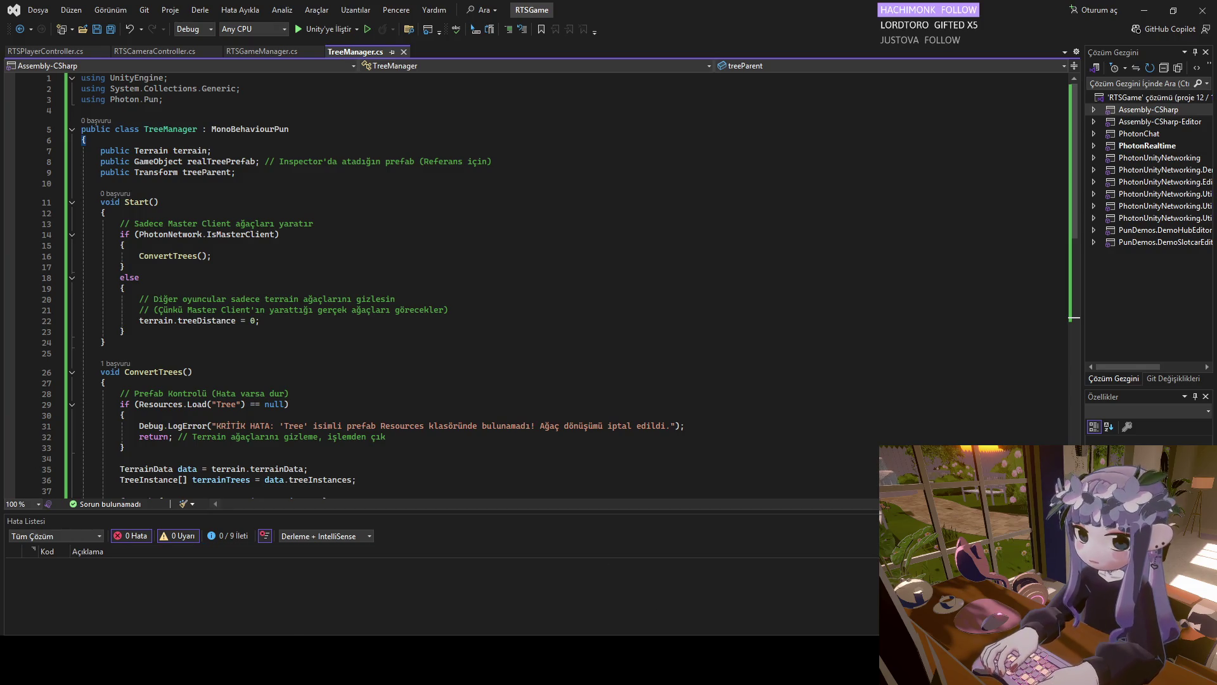
pyautogui.hotkey('alt', 'Tab')
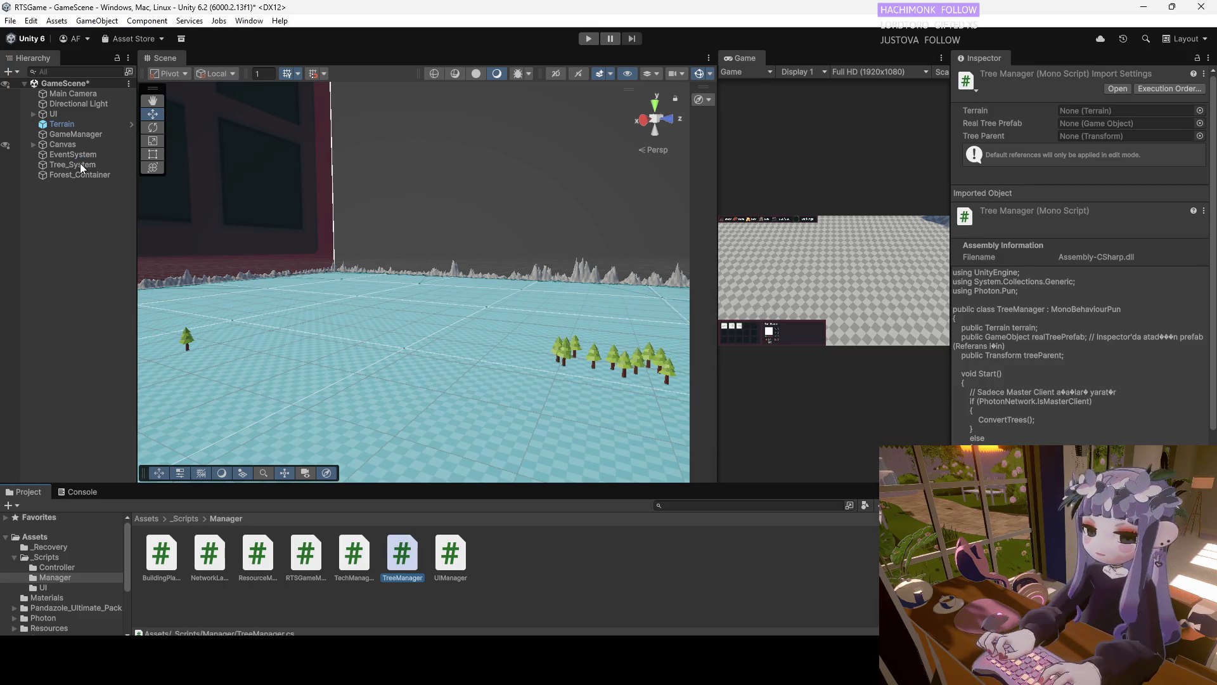
# Confirm Tree_System's Tree Manager links Terrain, the Tree prefab and Forest_Container, then start Play
pyautogui.click(78, 165)
pyautogui.click(77, 165)
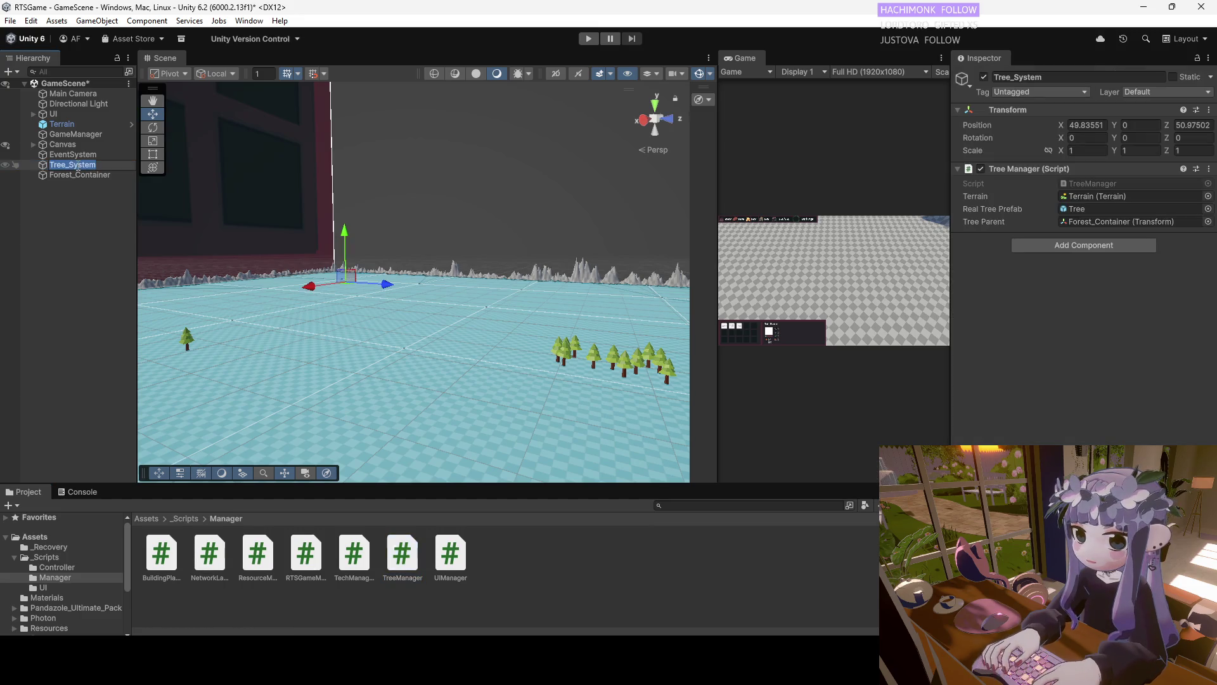
pyautogui.click(67, 201)
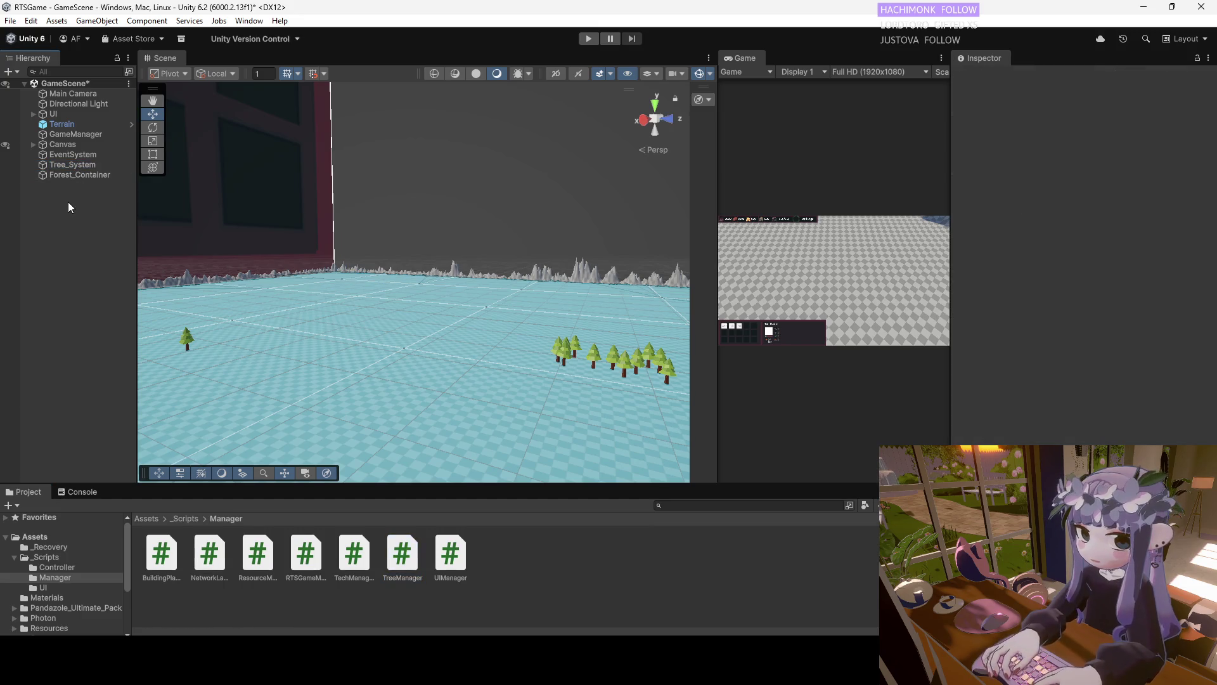
pyautogui.click(82, 165)
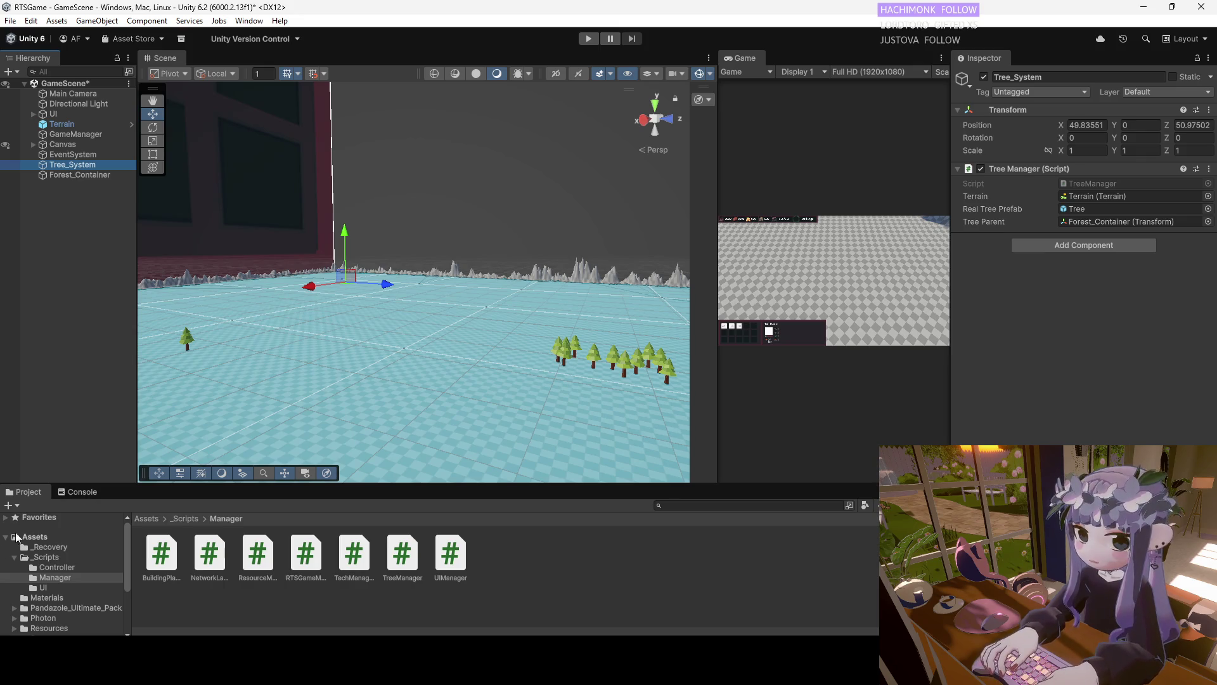
pyautogui.click(66, 630)
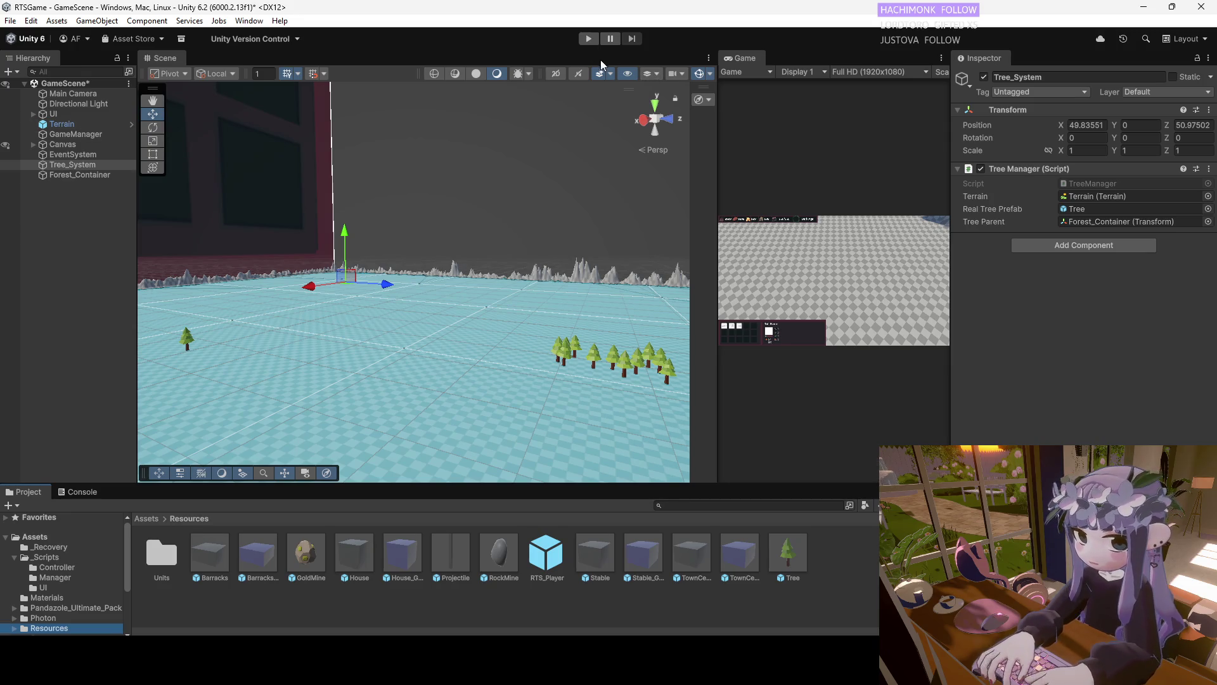
pyautogui.click(589, 39)
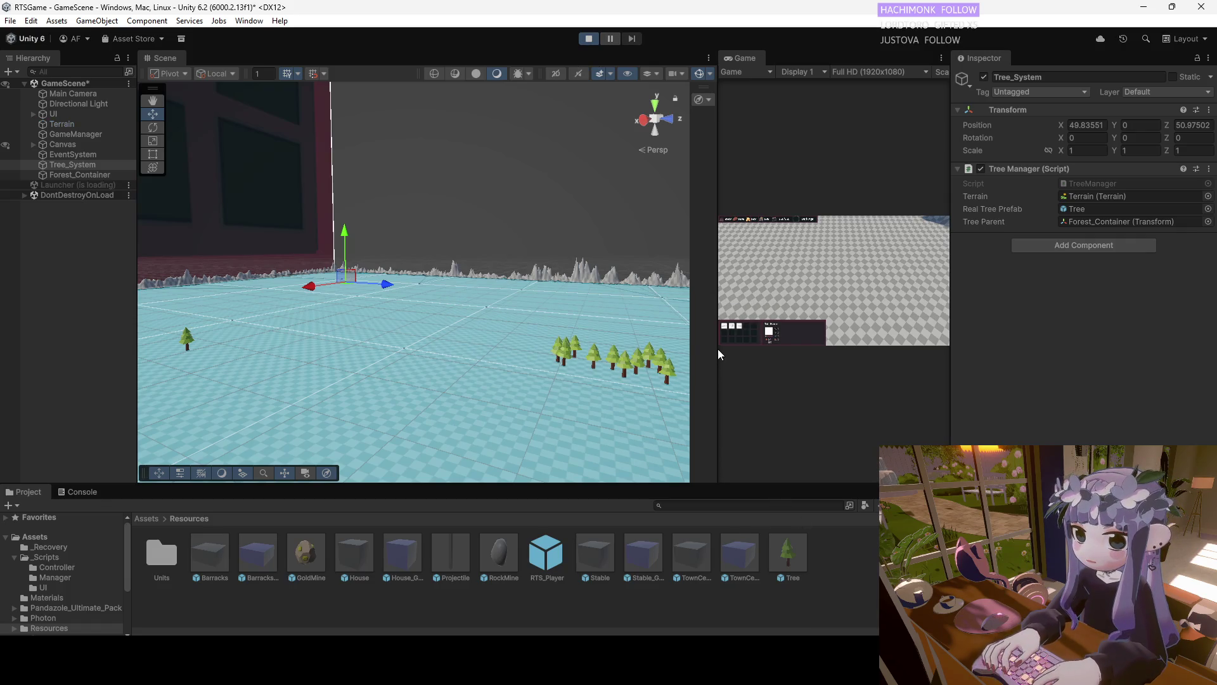
# Widen the Game view, create a room, pan over the forests with WASD, then stop playing
pyautogui.moveTo(716, 339); pyautogui.dragTo(343, 336)
pyautogui.click(633, 307)
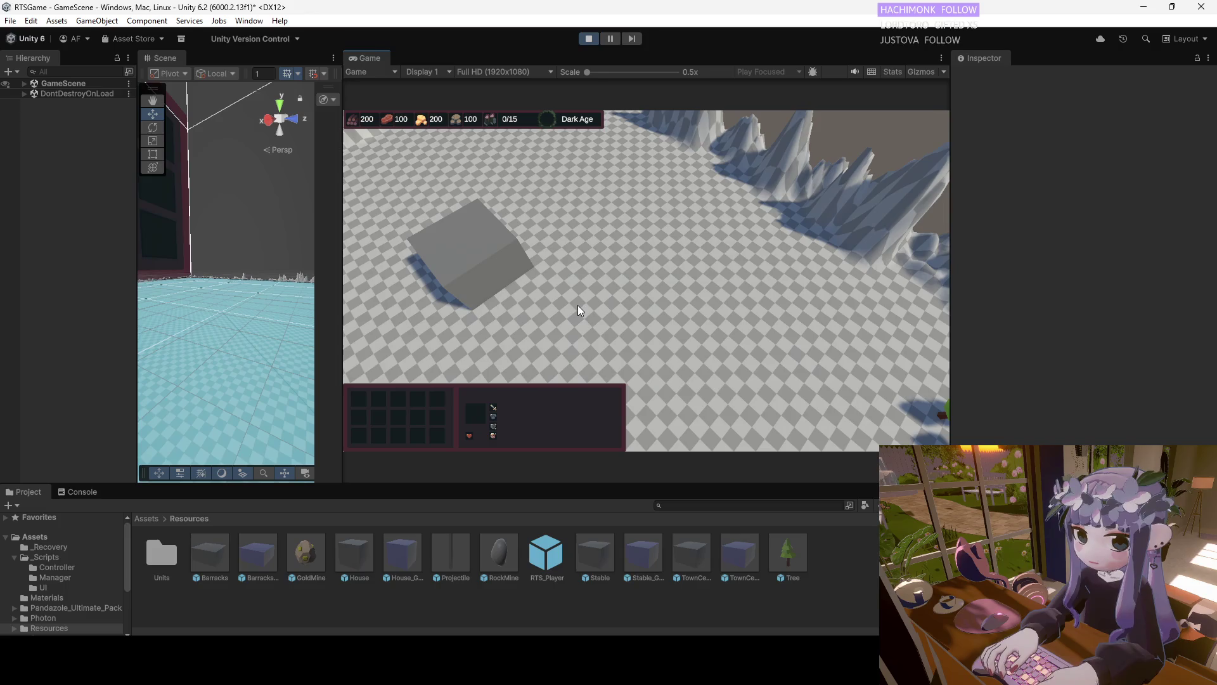
pyautogui.press('w')
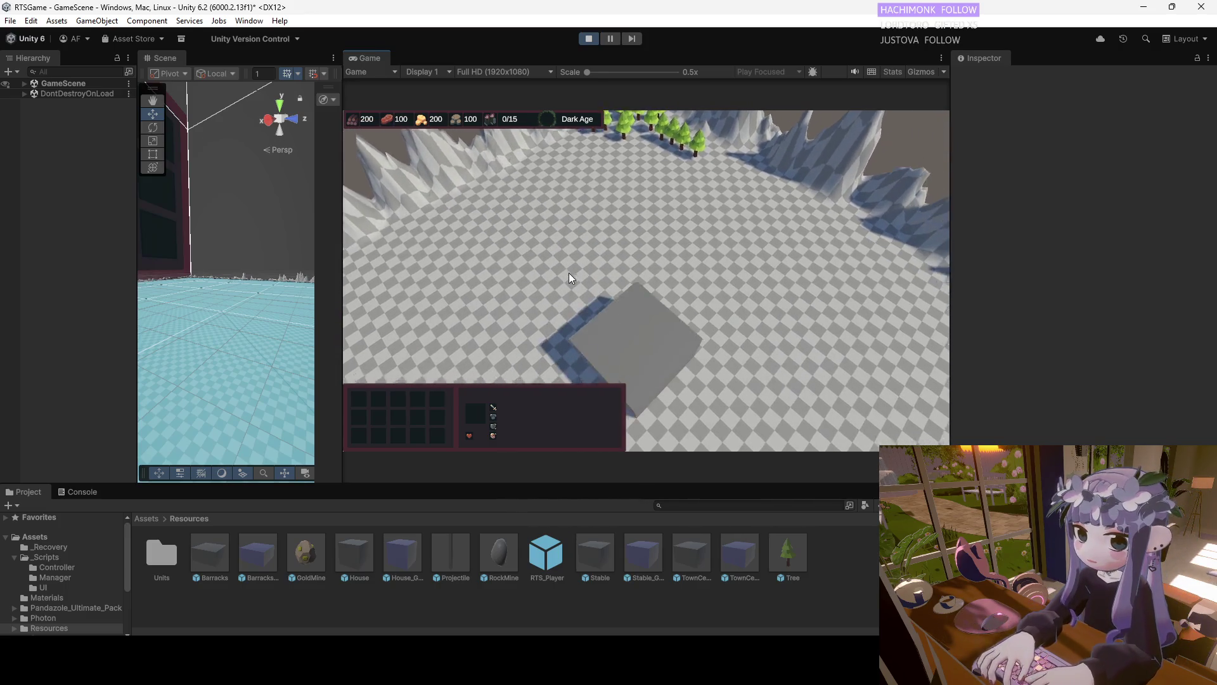
pyautogui.press('w')
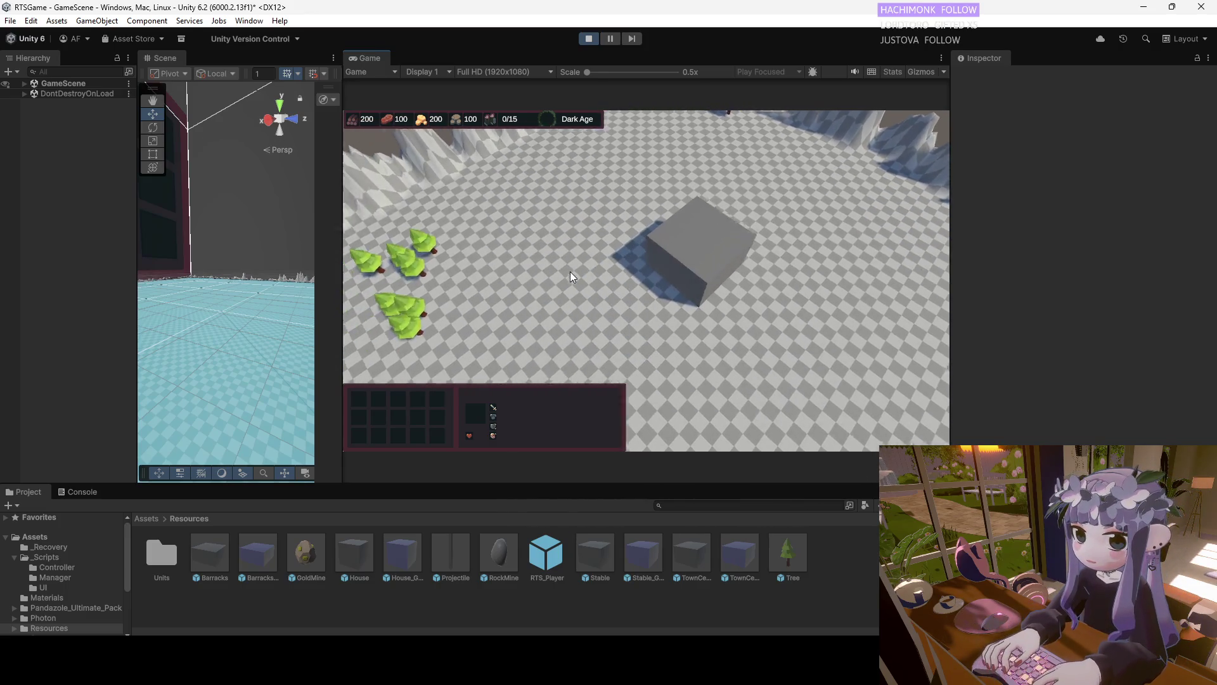
pyautogui.press('a')
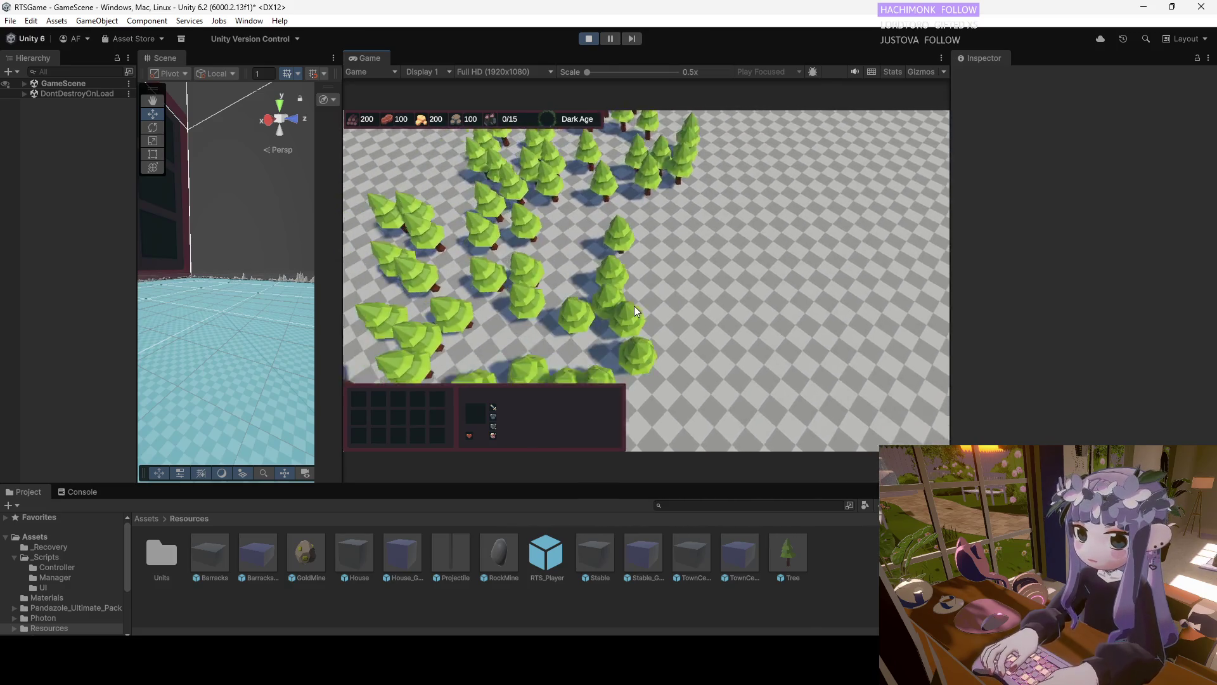
pyautogui.press('w')
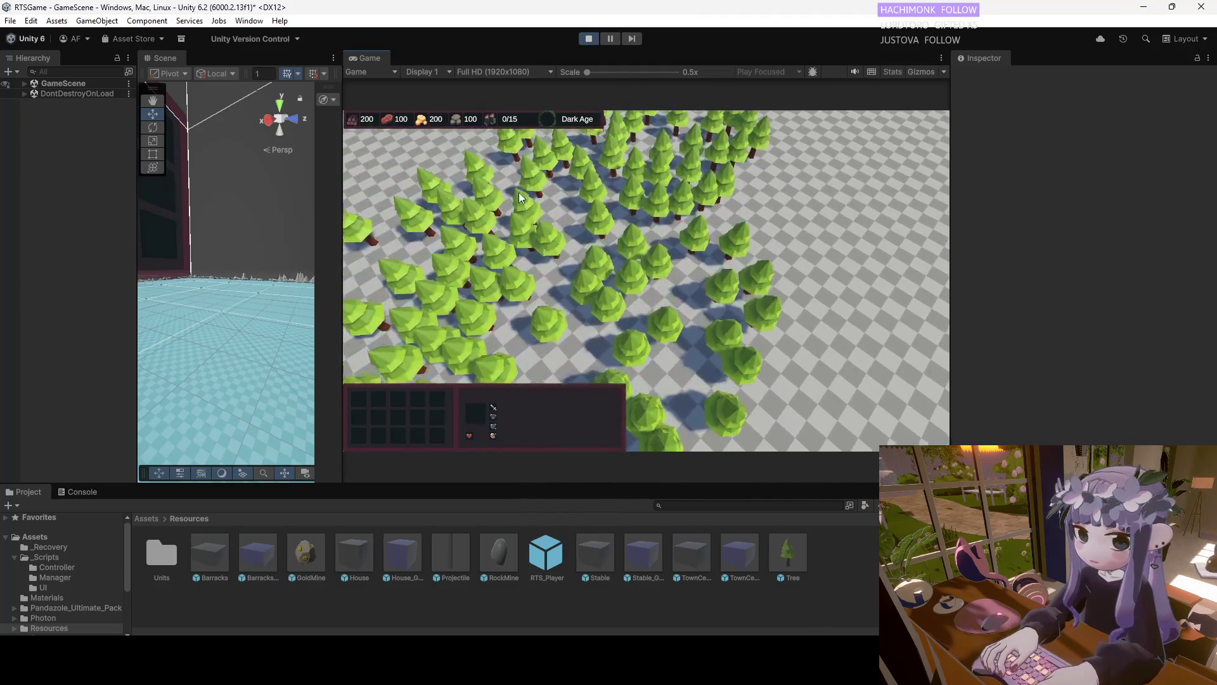
pyautogui.press('d')
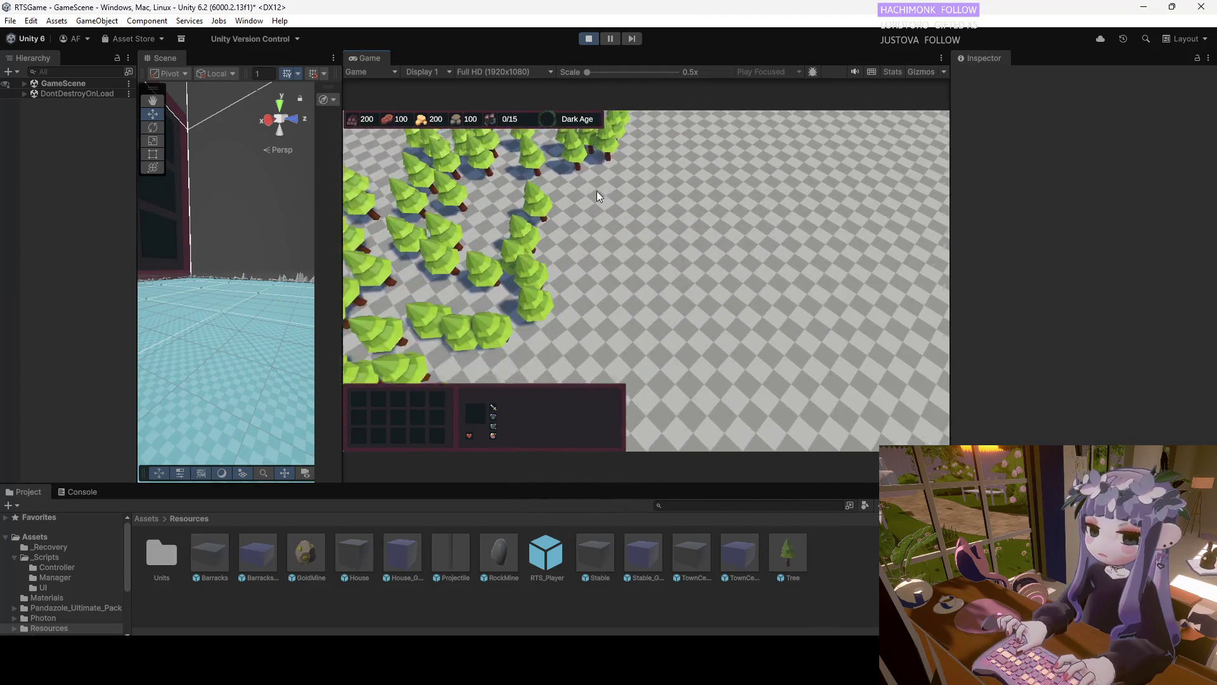
pyautogui.press('s')
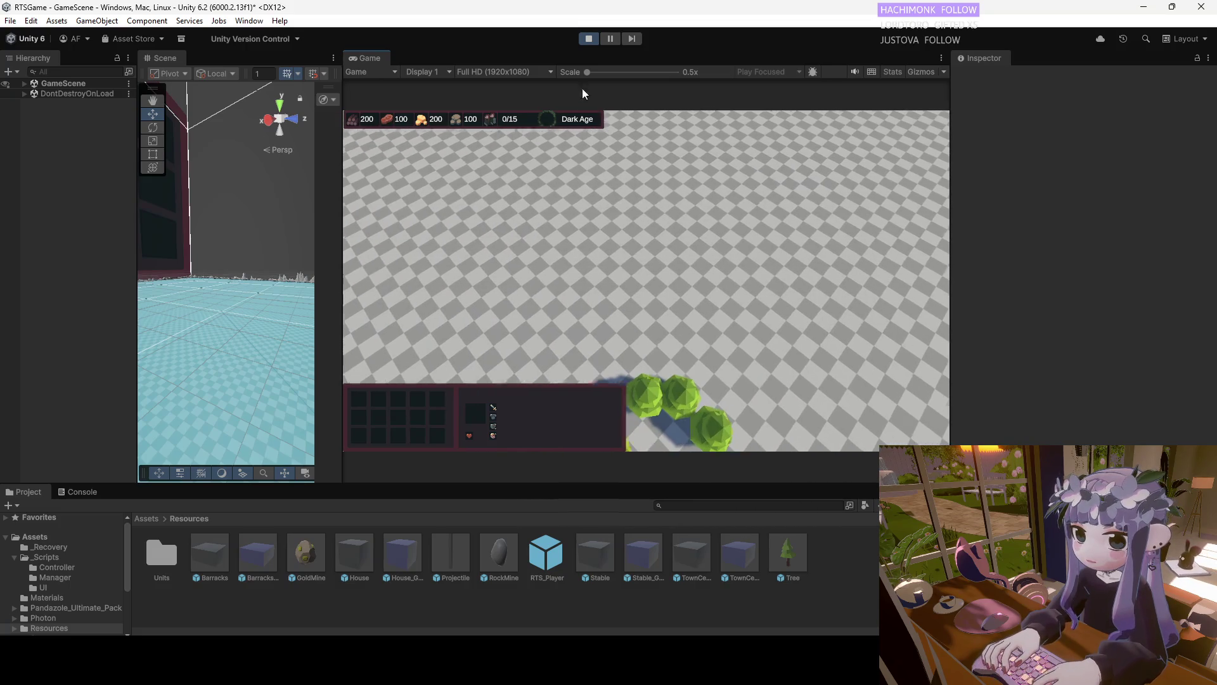
pyautogui.click(583, 37)
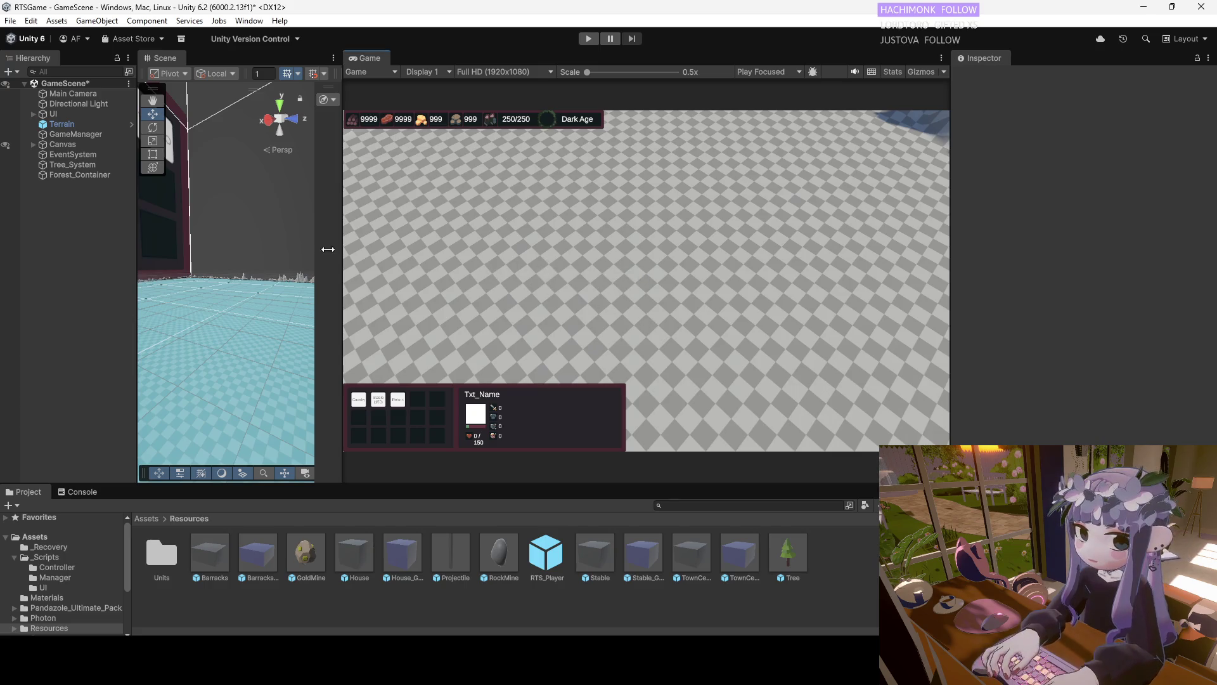
# Frame the Terrain, orbit the Scene view toward the trees, and add a GoldMine framed in view
pyautogui.doubleClick(61, 124)
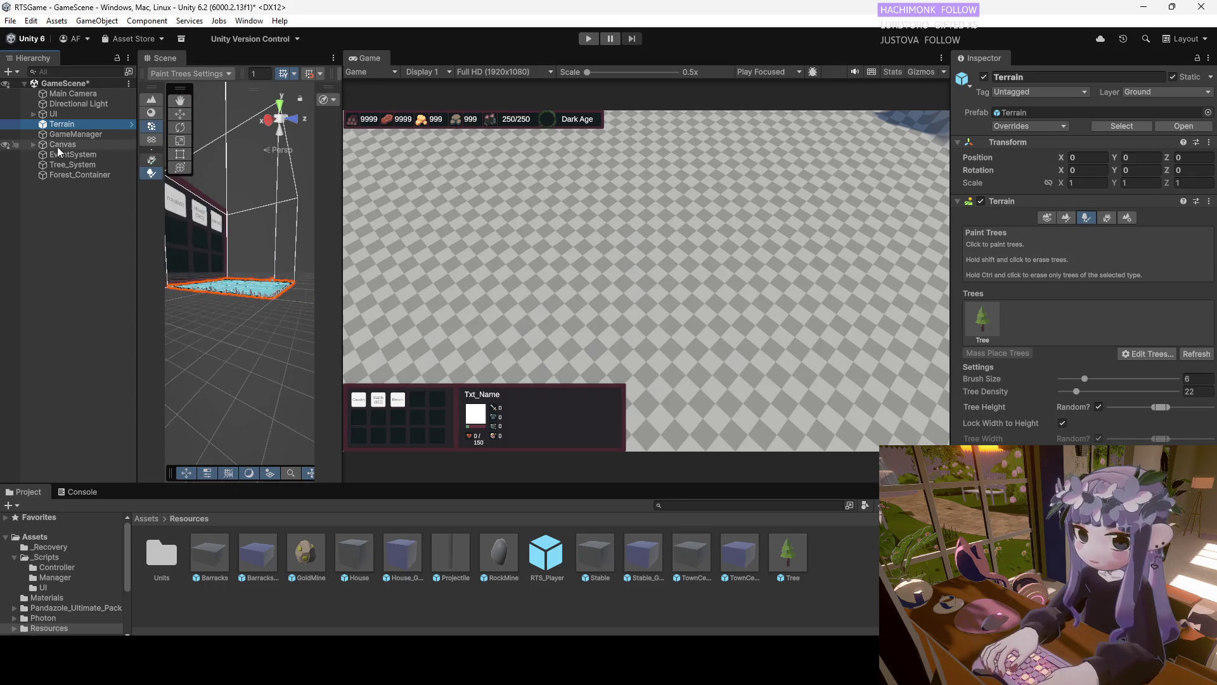
pyautogui.scroll(5, 243, 300)
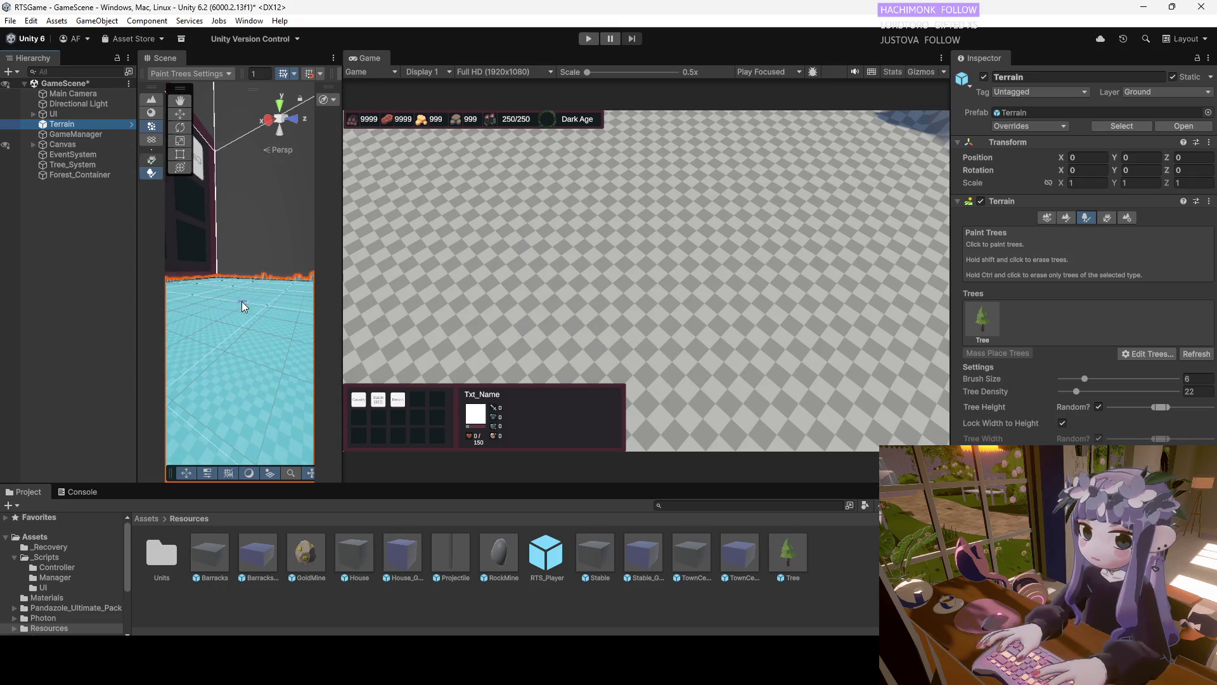
pyautogui.moveTo(343, 181); pyautogui.dragTo(742, 191)
pyautogui.moveTo(444, 285)
pyautogui.mouseDown()
pyautogui.moveTo(494, 296)
pyautogui.moveTo(443, 318)
pyautogui.moveTo(508, 329)
pyautogui.moveTo(543, 256)
pyautogui.moveTo(535, 272)
pyautogui.moveTo(557, 260)
pyautogui.mouseUp()
pyautogui.moveTo(442, 299); pyautogui.dragTo(394, 362)
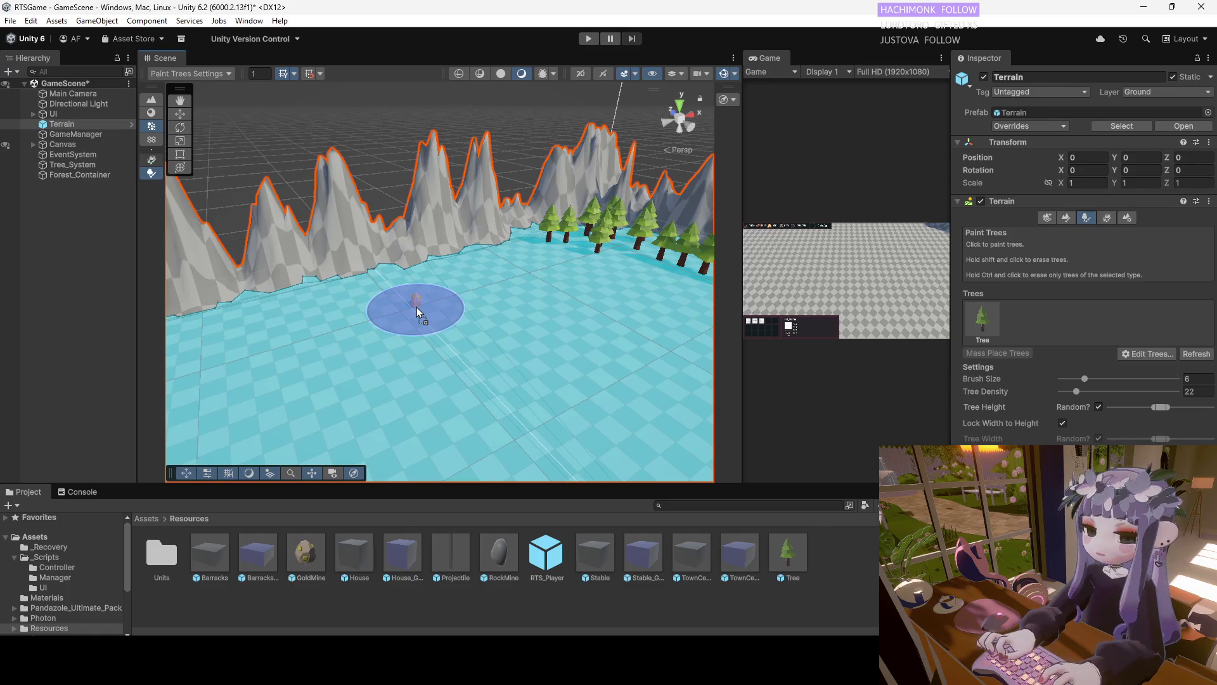
pyautogui.hotkey('ctrl', 'z')
pyautogui.press('f')
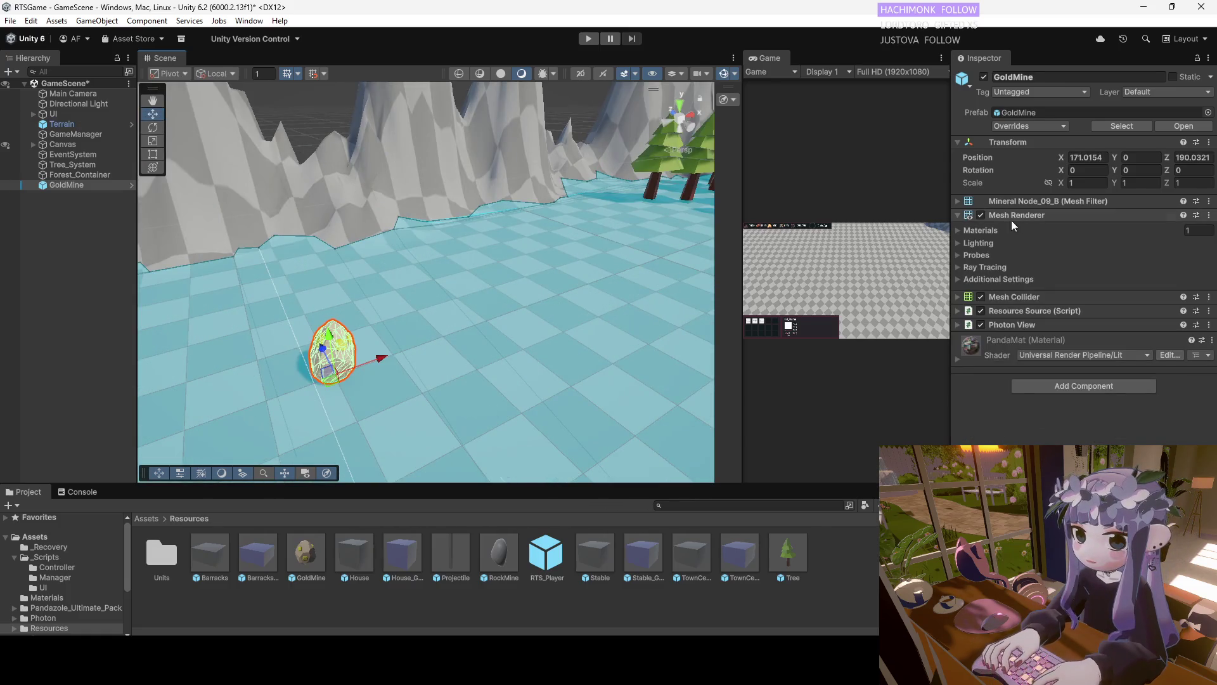
# Set the GoldMine prefab's Transform Scale X, Y and Z to 1.1 and return to GameScene
pyautogui.moveTo(508, 322); pyautogui.dragTo(367, 348)
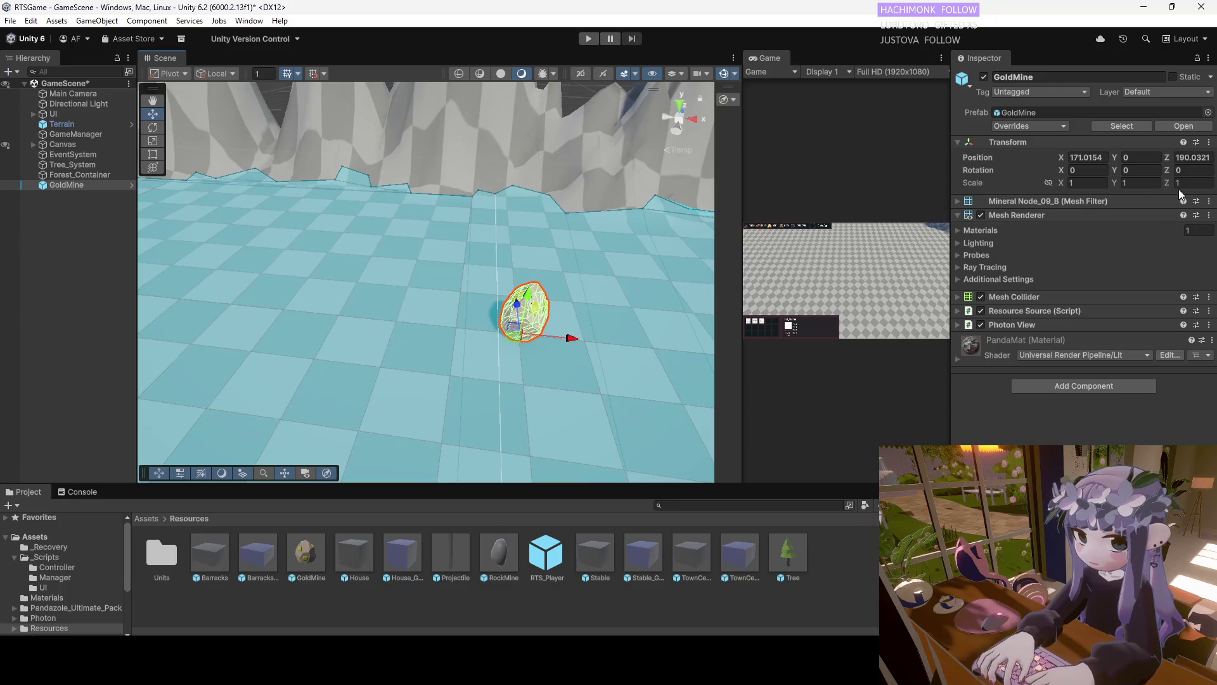
pyautogui.click(1091, 184)
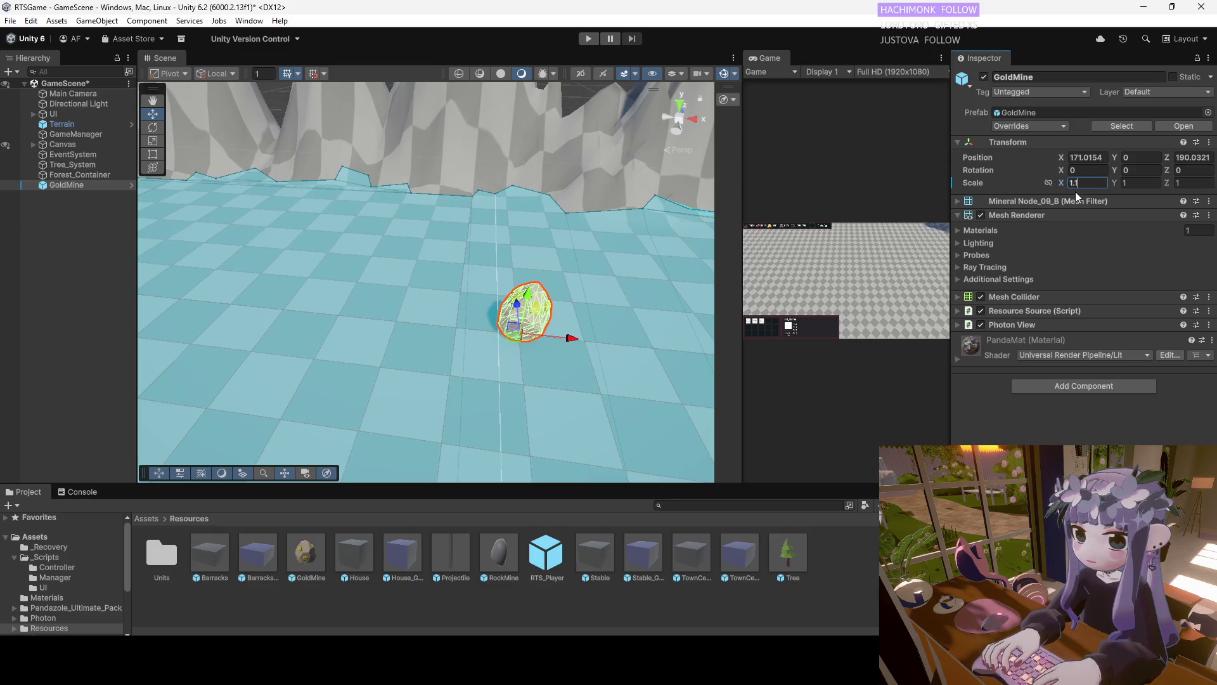
pyautogui.doubleClick(306, 553)
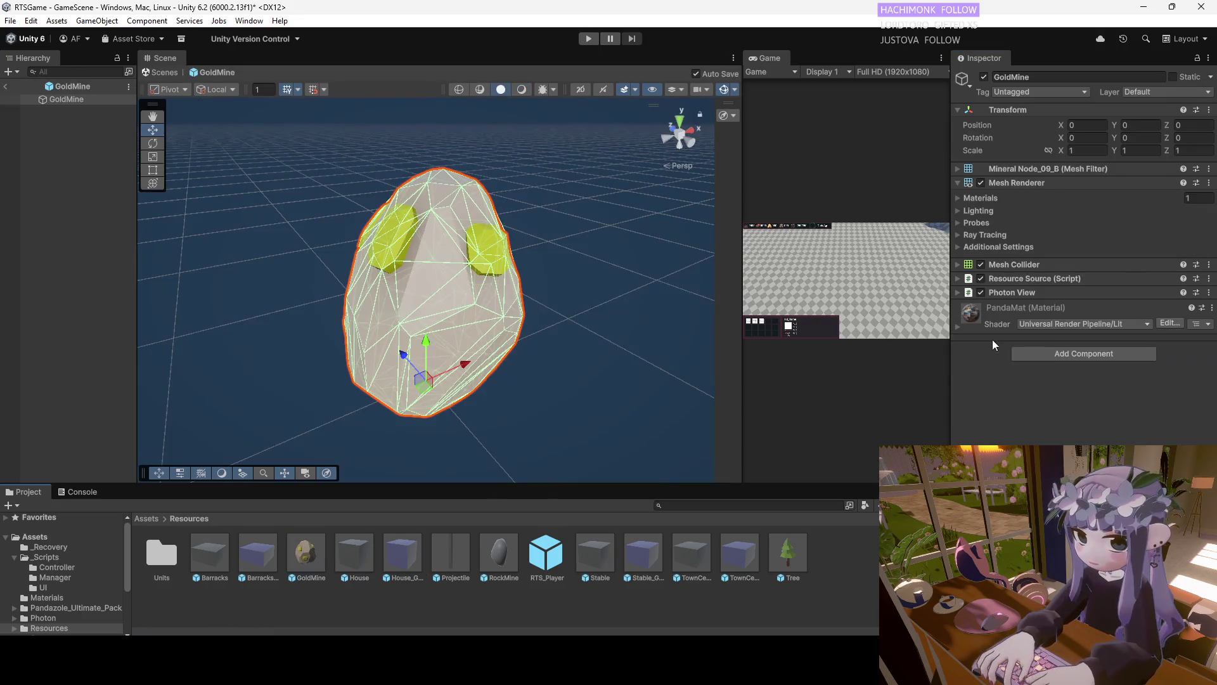
pyautogui.write('.1')
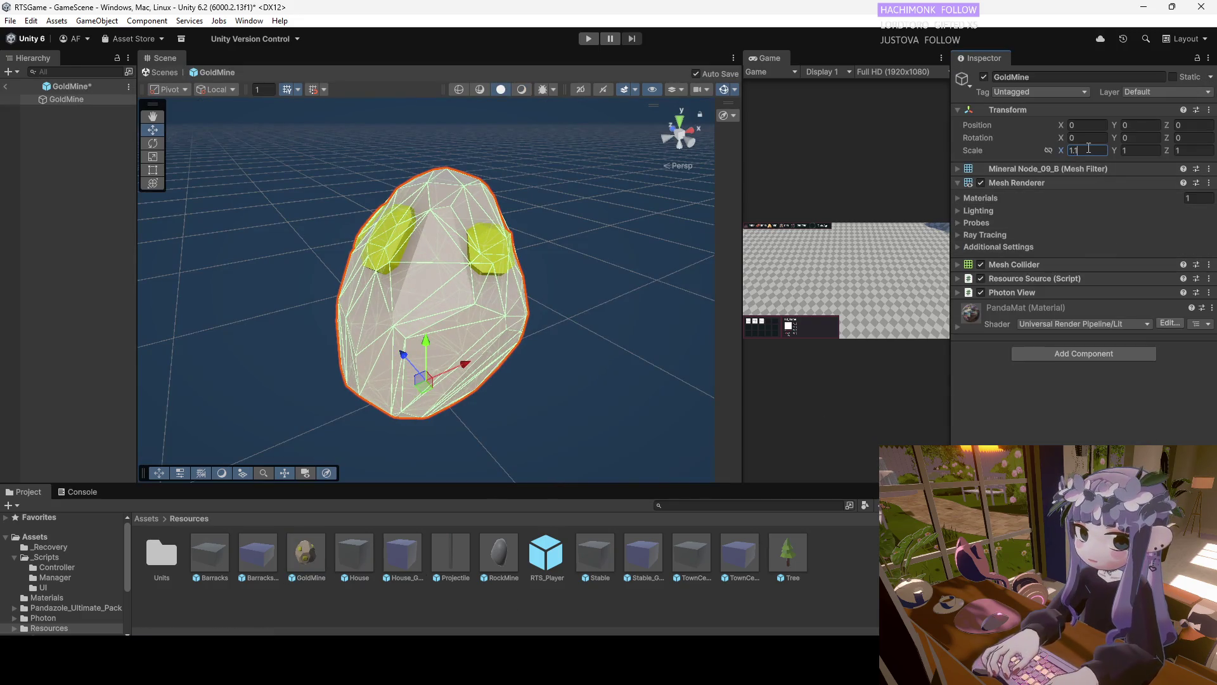
pyautogui.click(1194, 150)
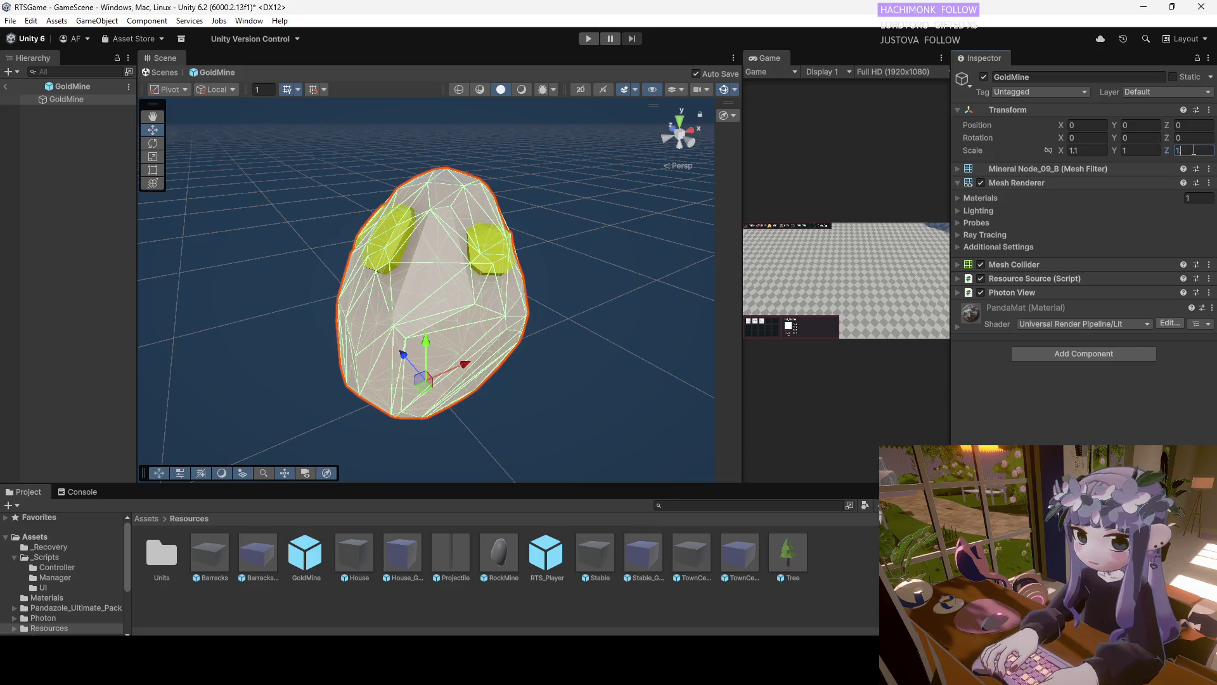
pyautogui.write('.1')
pyautogui.click(1135, 151)
pyautogui.write('.1')
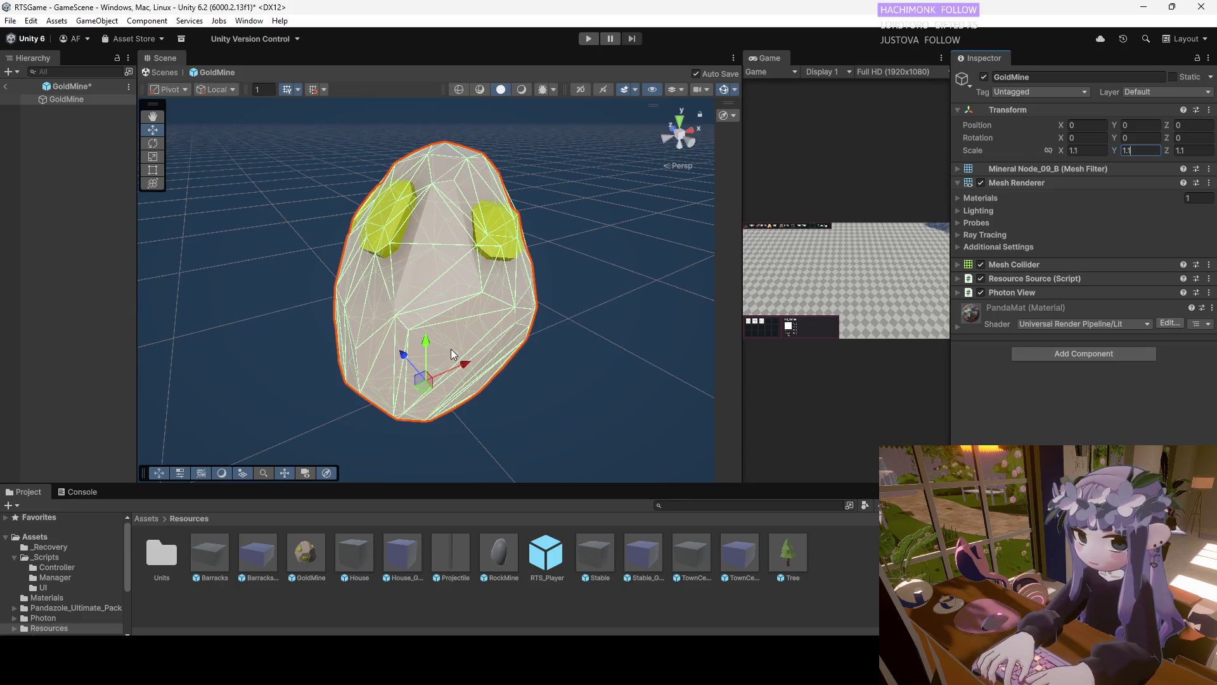
pyautogui.click(5, 86)
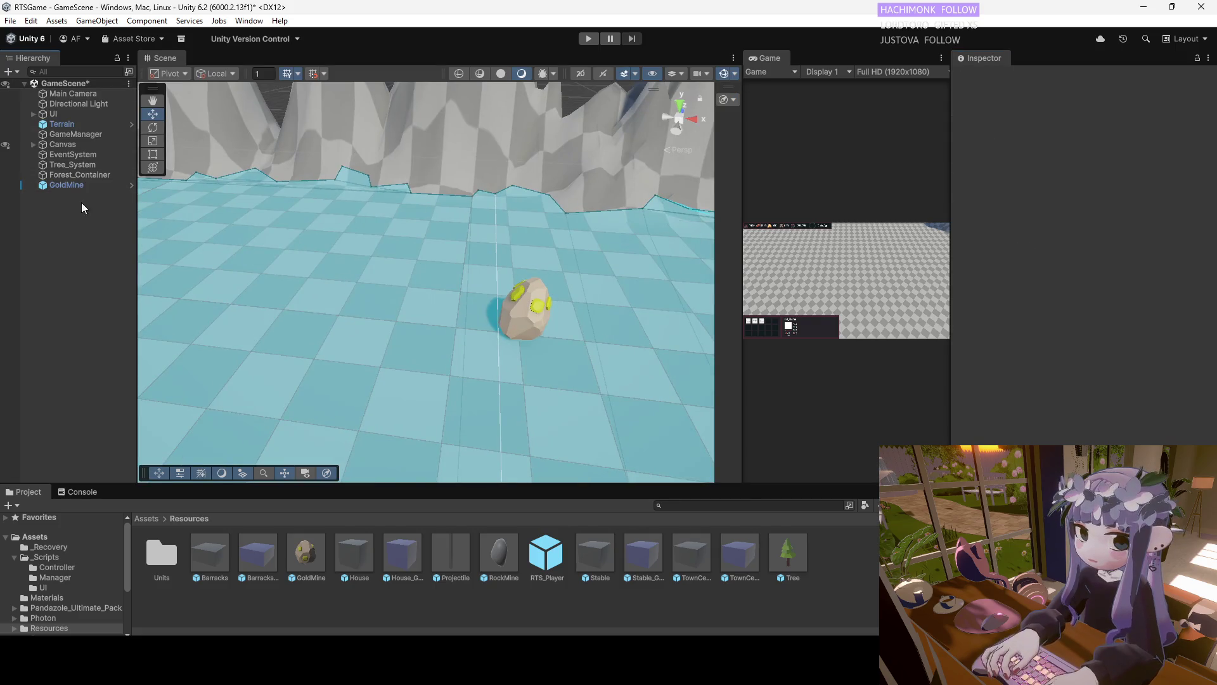
pyautogui.rightClick(72, 217)
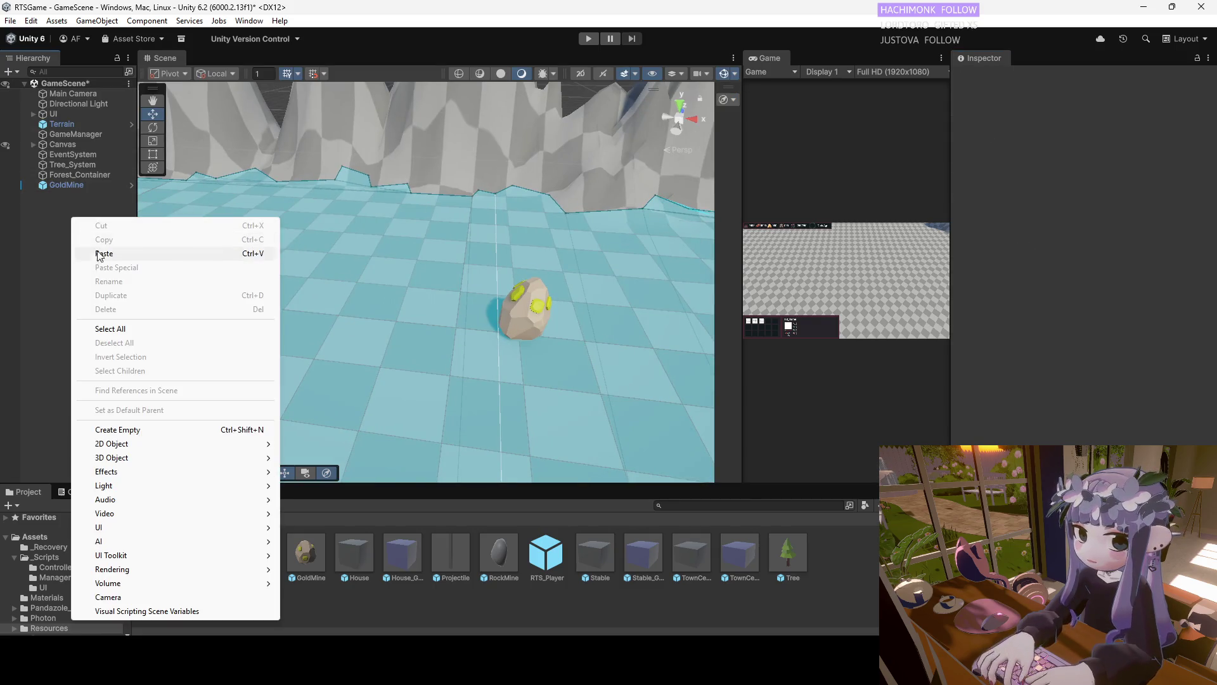
# Create an empty object named GoldMines and nest the GoldMine under it
pyautogui.click(133, 432)
pyautogui.write('GoldMine')
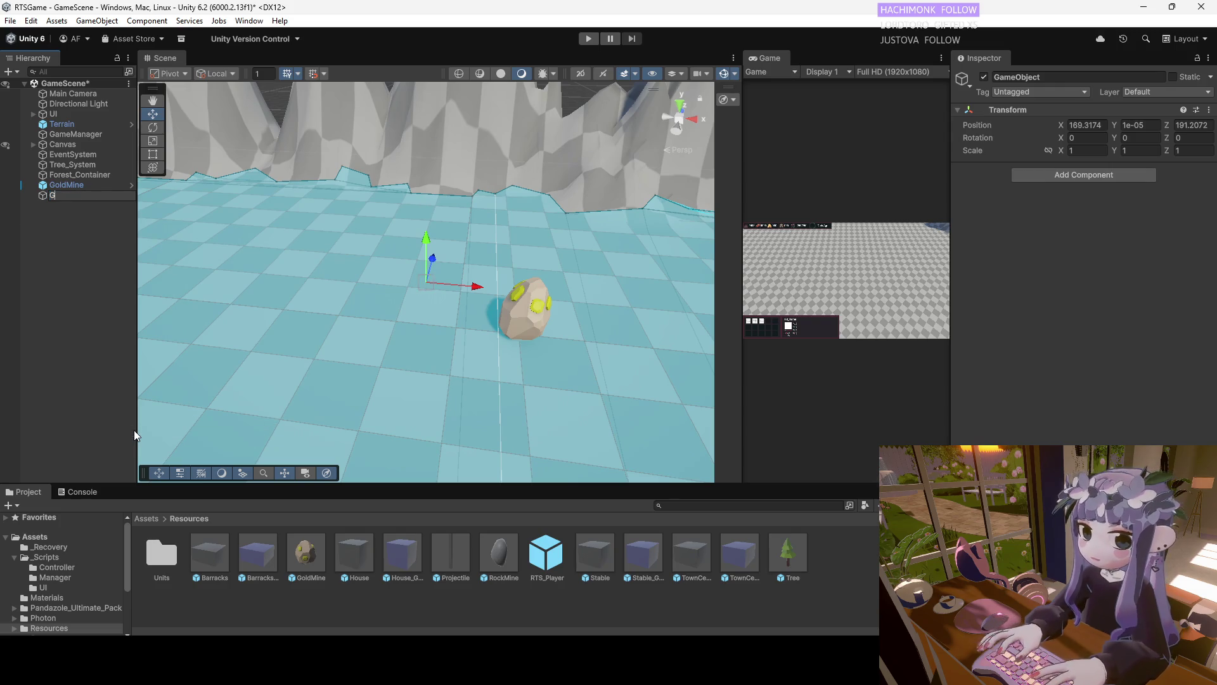
pyautogui.write('s')
pyautogui.press('Return')
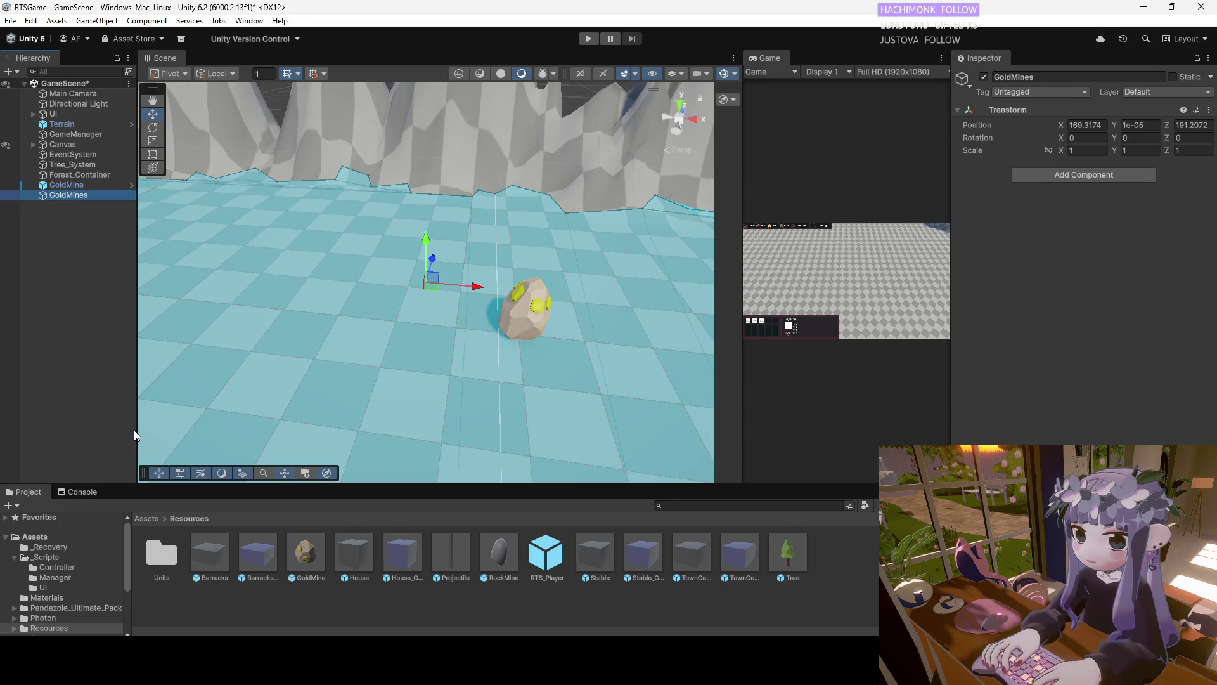
pyautogui.click(86, 188)
pyautogui.moveTo(87, 191); pyautogui.dragTo(88, 194)
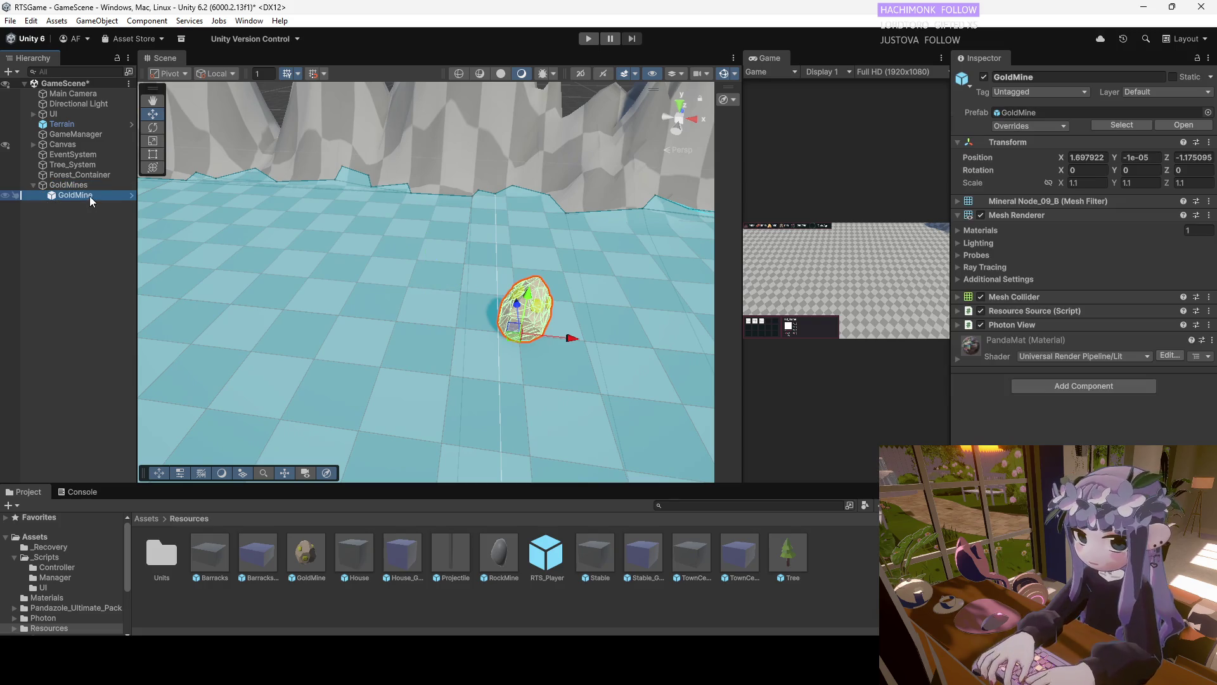
pyautogui.moveTo(306, 552)
pyautogui.mouseDown()
pyautogui.moveTo(463, 325)
pyautogui.moveTo(78, 214)
pyautogui.mouseUp()
pyautogui.click(71, 192)
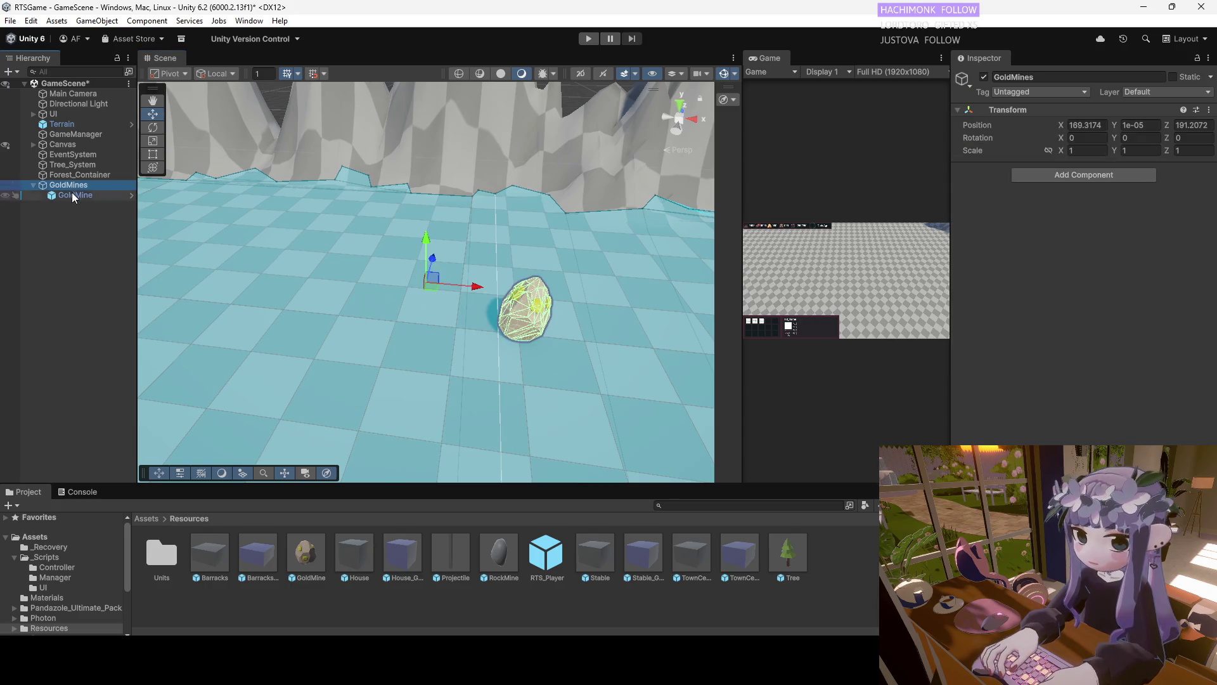
# Duplicate the GoldMine twice and move GoldMine (1) and (2) beside and behind the original
pyautogui.hotkey('ctrl', 'd')
pyautogui.hotkey('ctrl', 'd')
pyautogui.click(120, 204)
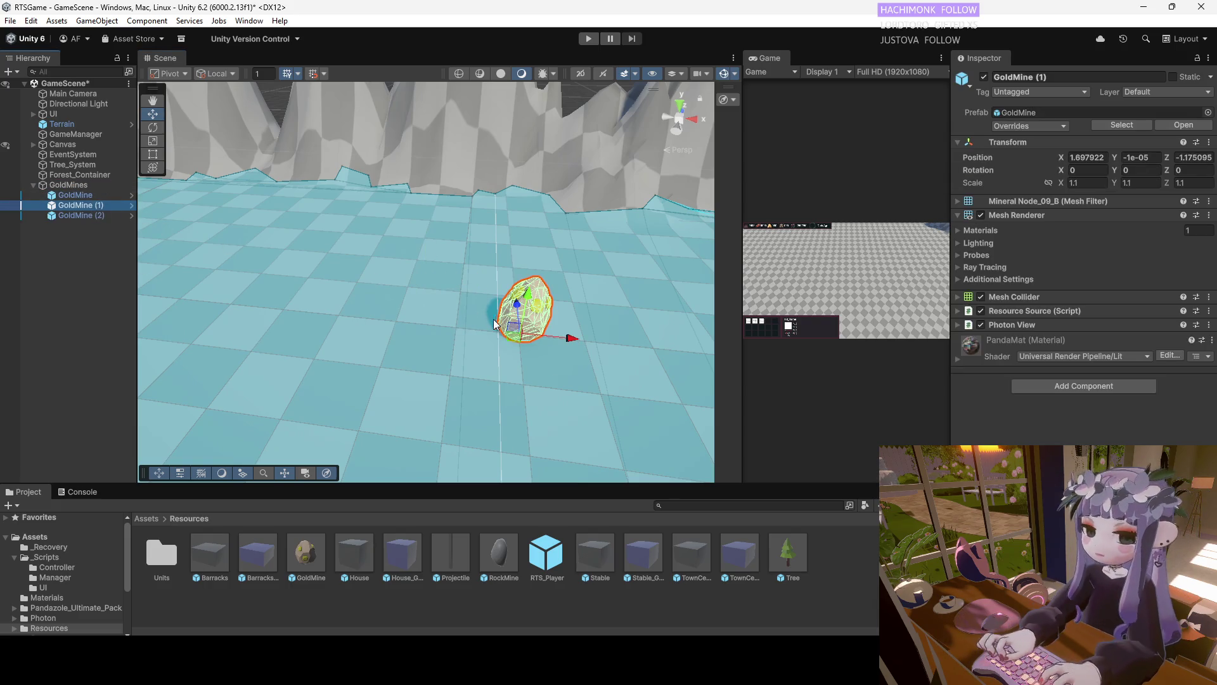
pyautogui.moveTo(567, 337)
pyautogui.mouseDown()
pyautogui.moveTo(518, 333)
pyautogui.moveTo(560, 334)
pyautogui.moveTo(534, 341)
pyautogui.mouseUp()
pyautogui.click(77, 215)
pyautogui.moveTo(496, 303); pyautogui.dragTo(496, 265)
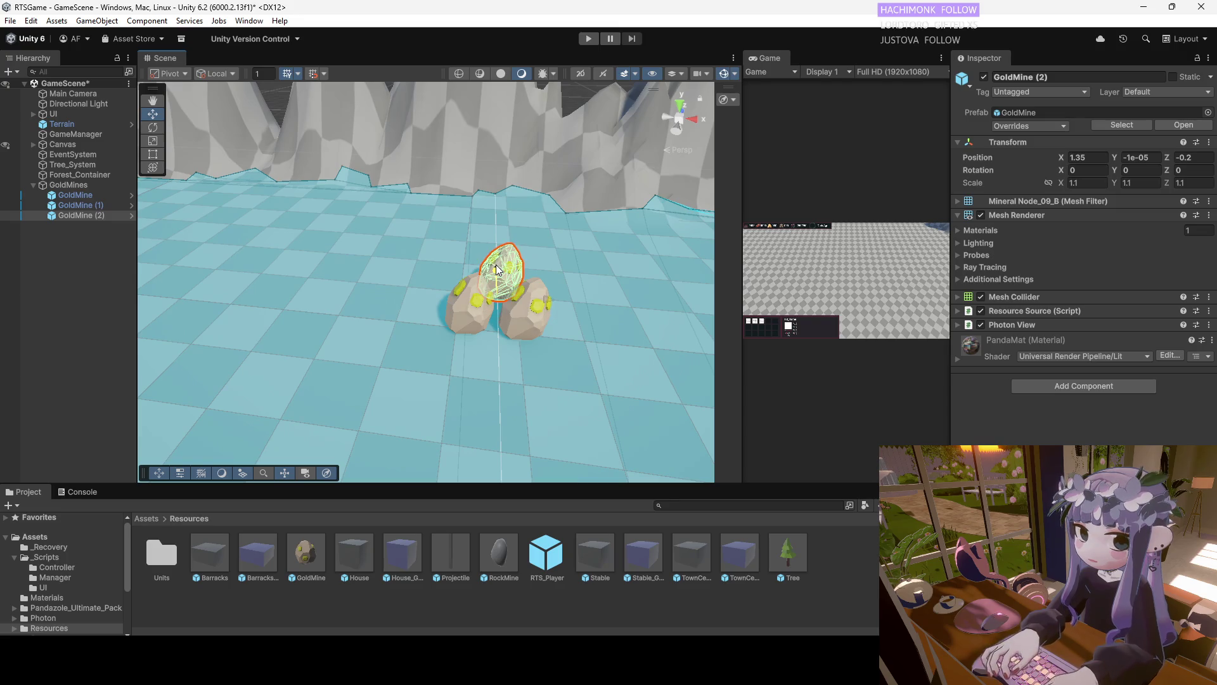
pyautogui.moveTo(391, 335)
pyautogui.mouseDown()
pyautogui.moveTo(550, 297)
pyautogui.moveTo(533, 333)
pyautogui.moveTo(359, 336)
pyautogui.moveTo(378, 329)
pyautogui.mouseUp()
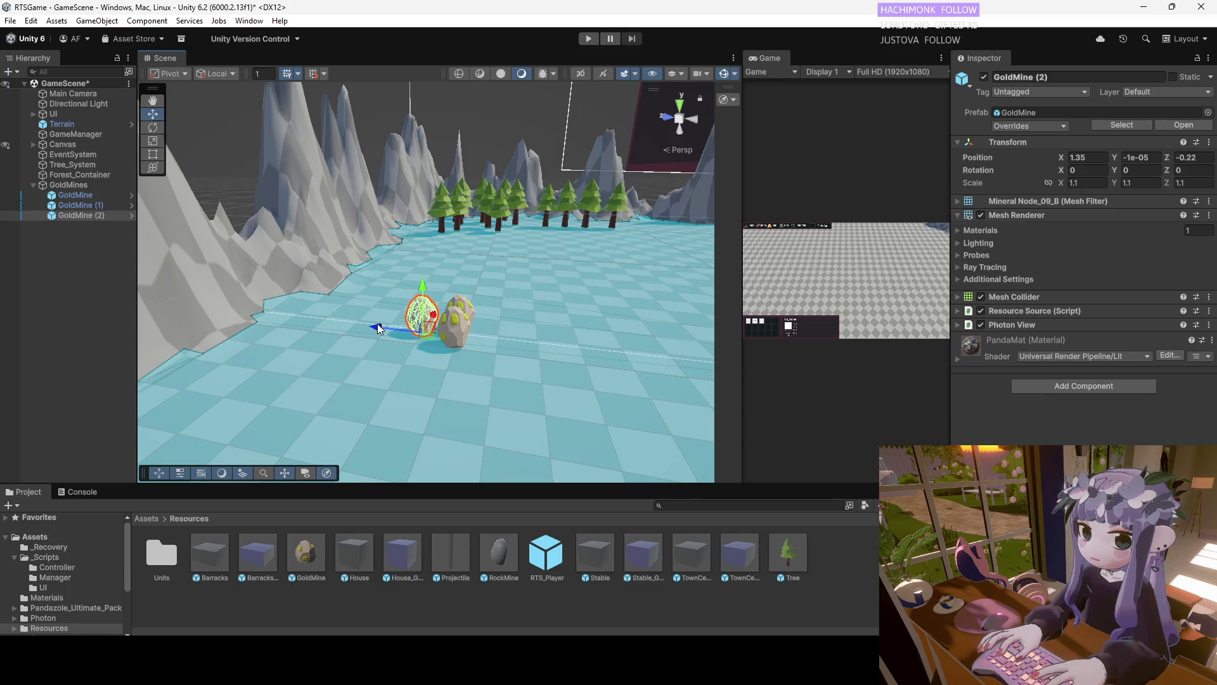
pyautogui.click(86, 215)
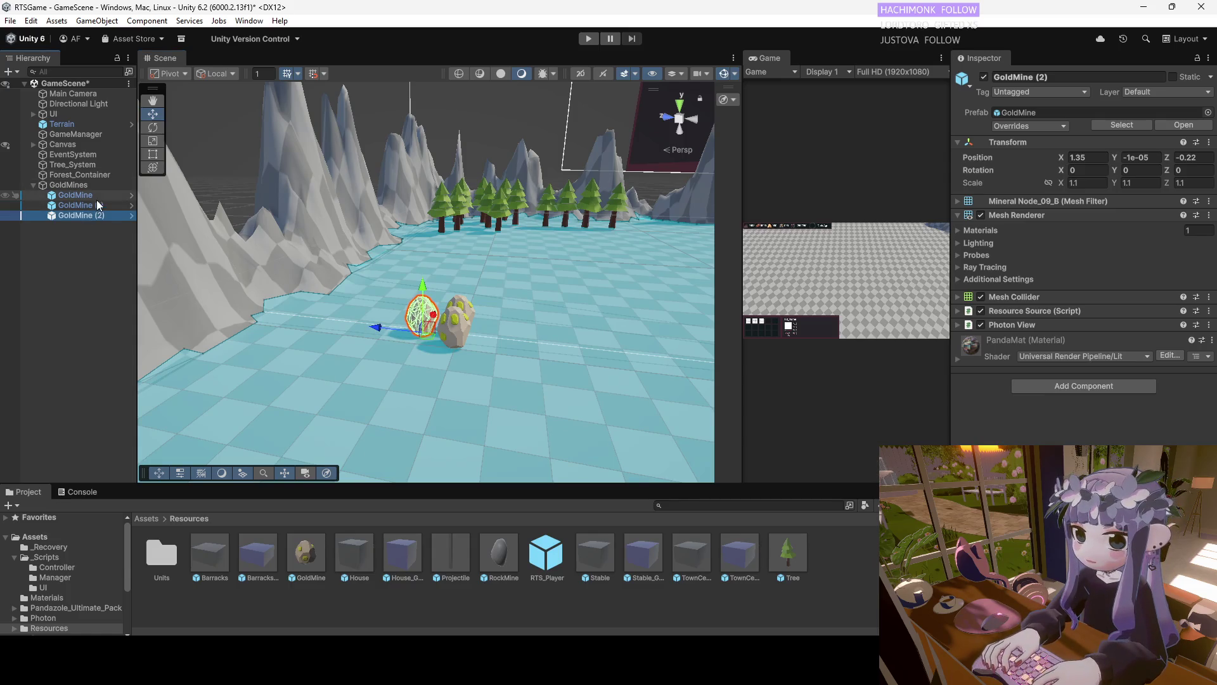
# Duplicate GoldMine (2) and move the new mine beside the others
pyautogui.click(76, 195)
pyautogui.rightClick(89, 195)
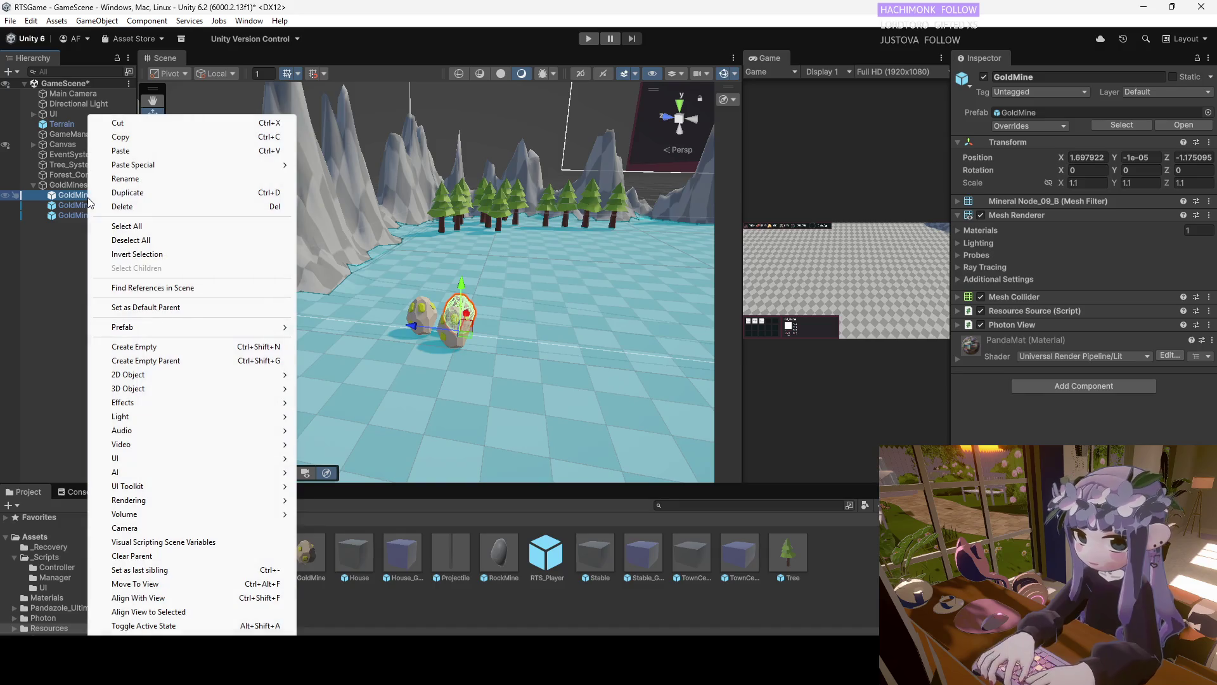
pyautogui.click(67, 217)
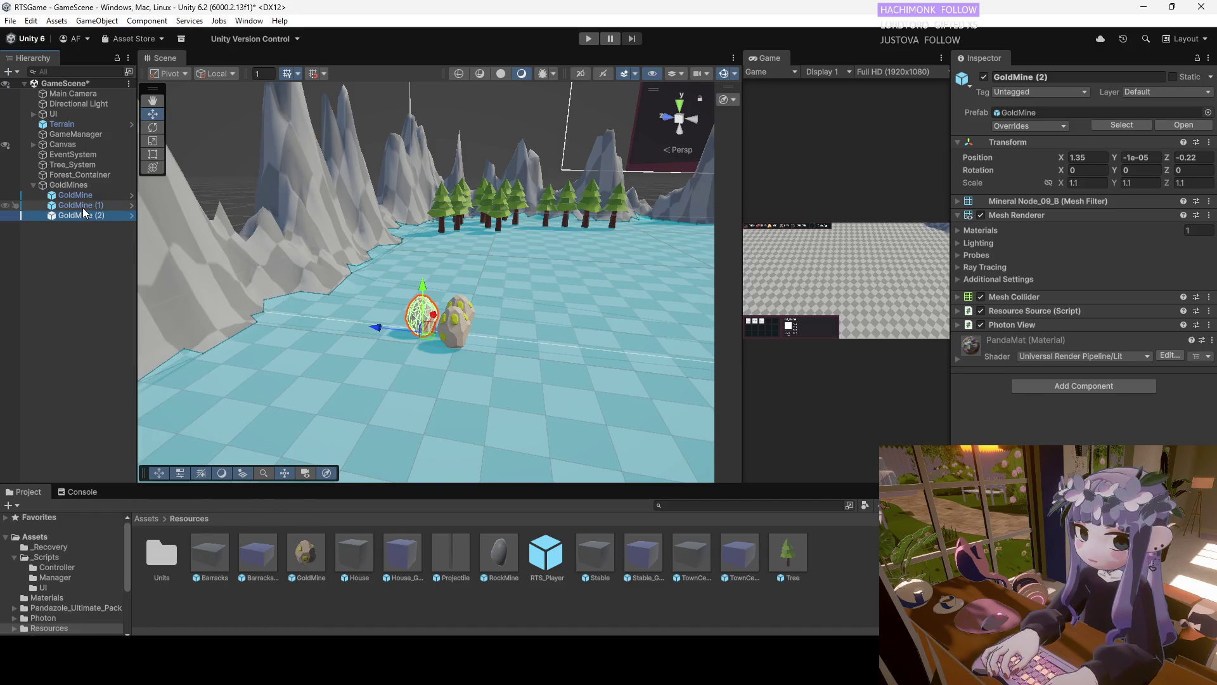
pyautogui.hotkey('ctrl', 'd')
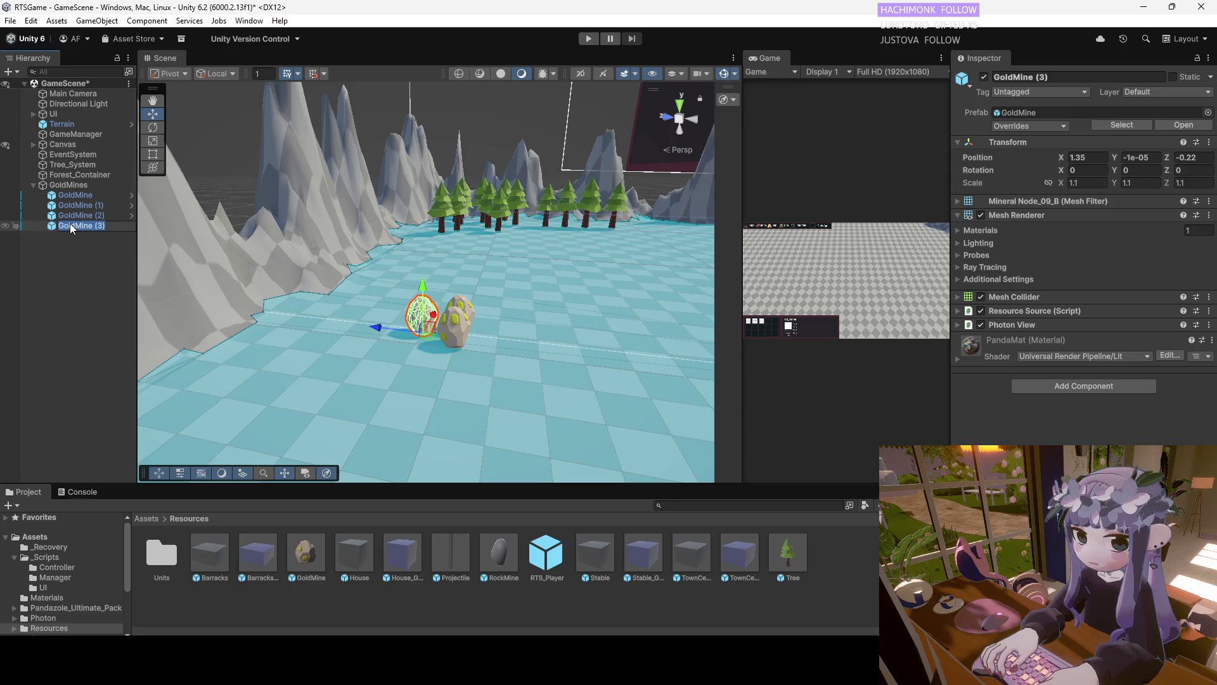
pyautogui.moveTo(375, 327)
pyautogui.mouseDown()
pyautogui.moveTo(368, 359)
pyautogui.moveTo(473, 348)
pyautogui.mouseUp()
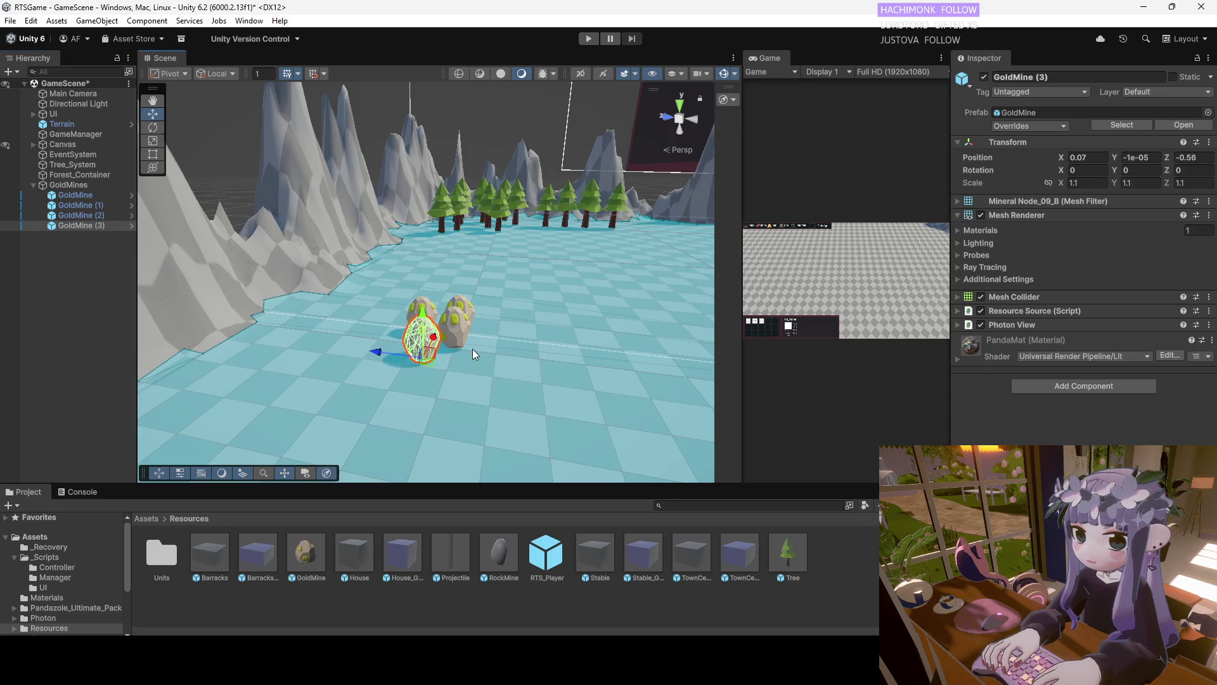
pyautogui.moveTo(374, 322)
pyautogui.mouseDown()
pyautogui.moveTo(405, 316)
pyautogui.moveTo(370, 324)
pyautogui.mouseUp()
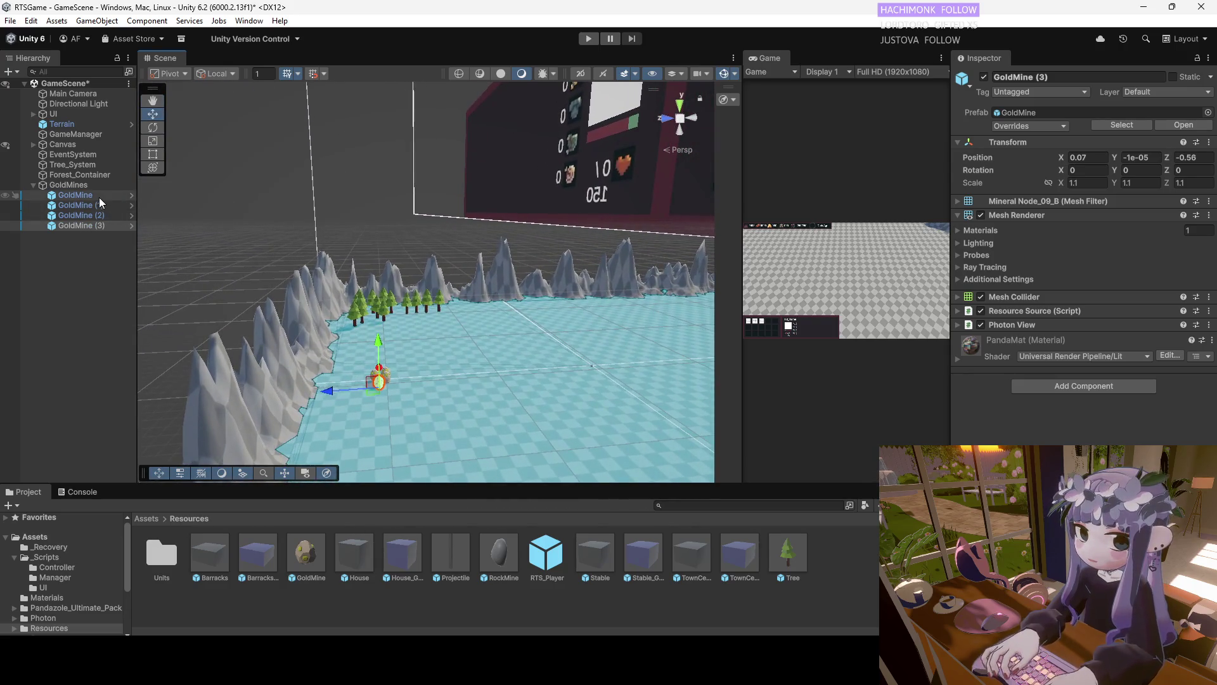
pyautogui.moveTo(317, 355)
pyautogui.mouseDown()
pyautogui.moveTo(371, 385)
pyautogui.moveTo(509, 302)
pyautogui.moveTo(442, 309)
pyautogui.mouseUp()
pyautogui.press('f')
pyautogui.scroll(-3, 444, 339)
pyautogui.moveTo(337, 276)
pyautogui.mouseDown()
pyautogui.moveTo(391, 298)
pyautogui.moveTo(530, 300)
pyautogui.moveTo(355, 285)
pyautogui.mouseUp()
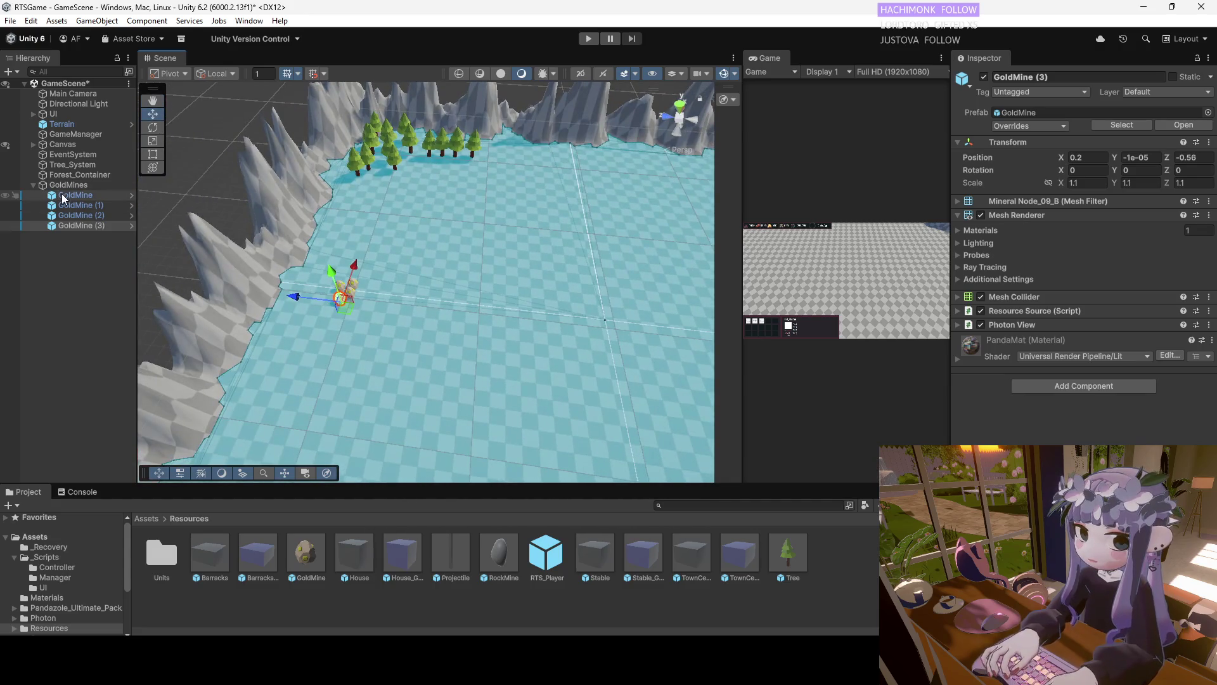
# Duplicate all four gold mines and move the copies across the terrain
pyautogui.click(71, 196)
pyautogui.keyDown('shift'); pyautogui.click(73, 204); pyautogui.keyUp('shift')
pyautogui.keyDown('shift'); pyautogui.click(81, 216); pyautogui.keyUp('shift')
pyautogui.keyDown('shift'); pyautogui.click(83, 226); pyautogui.keyUp('shift')
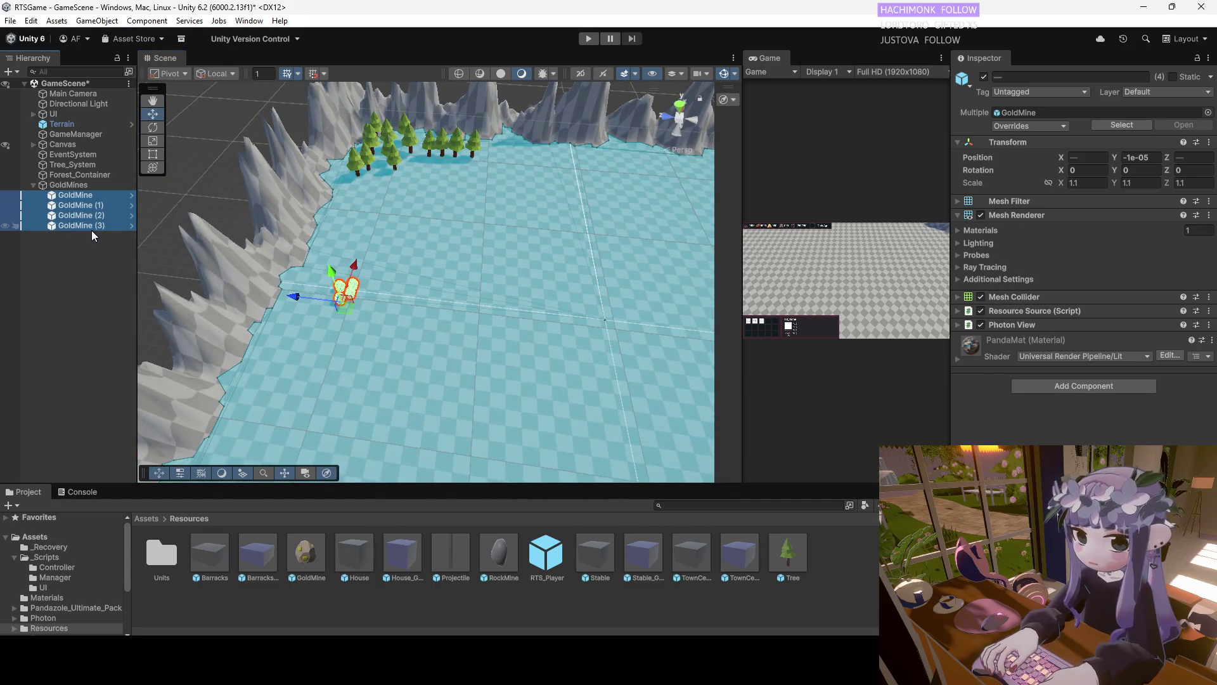
pyautogui.hotkey('ctrl', 'd')
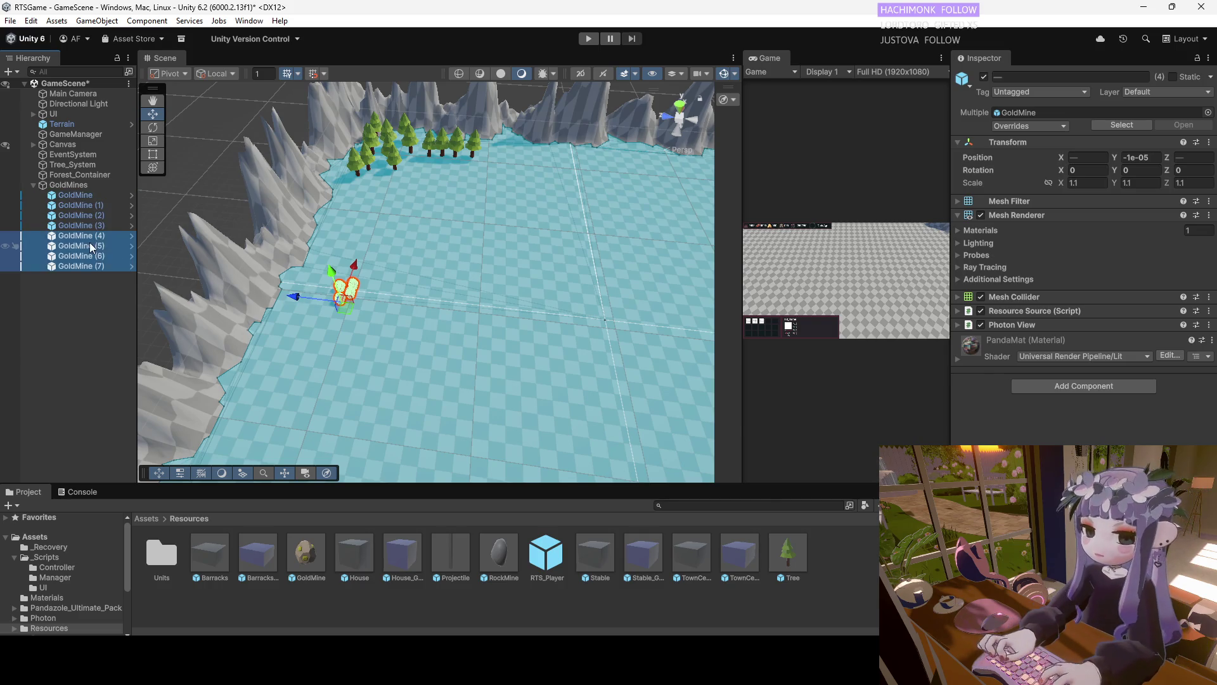
pyautogui.moveTo(301, 299)
pyautogui.mouseDown()
pyautogui.moveTo(599, 300)
pyautogui.moveTo(568, 255)
pyautogui.moveTo(533, 270)
pyautogui.mouseUp()
pyautogui.press('f')
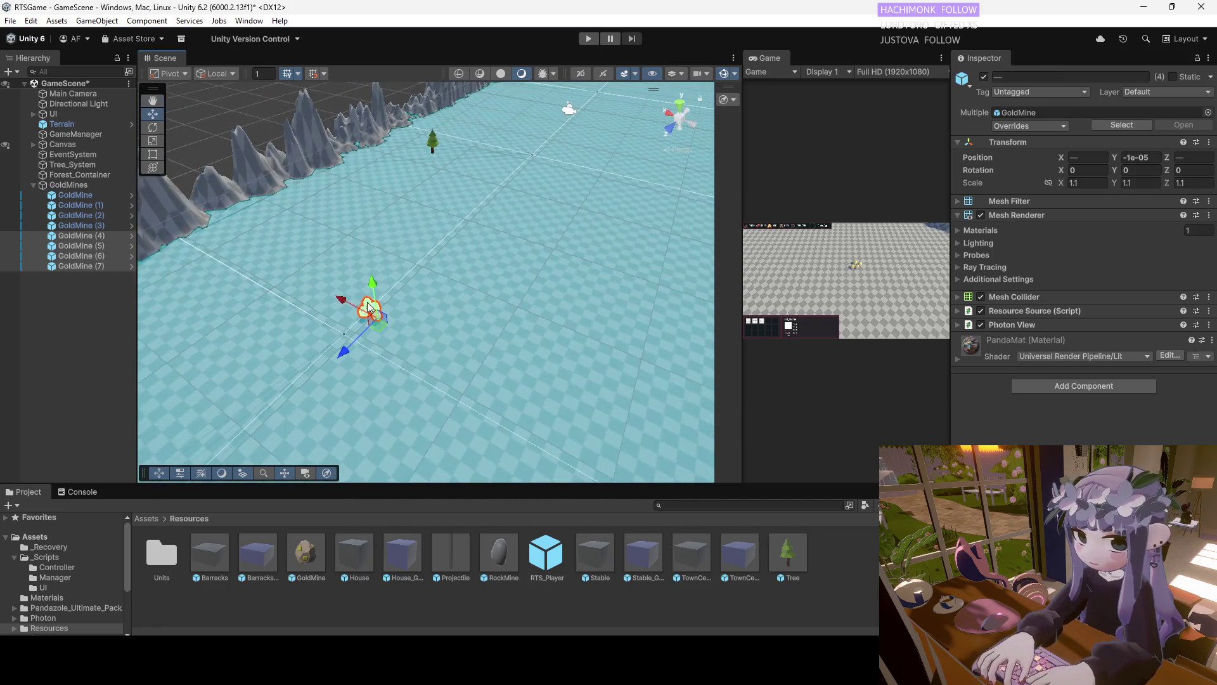
pyautogui.moveTo(342, 353); pyautogui.dragTo(448, 260)
# Delete the extra GoldMine (7), move GoldMine (4)–(6) near the mountains, and select GoldMines
pyautogui.click(89, 267)
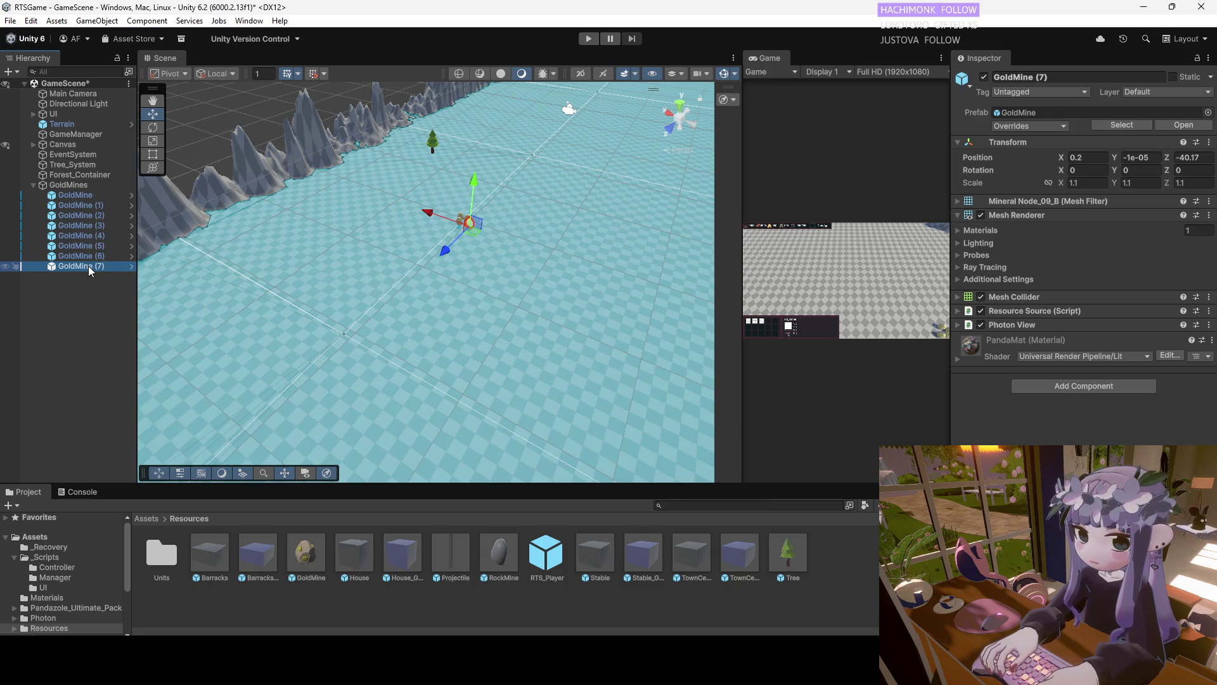
pyautogui.press('Delete')
pyautogui.moveTo(482, 208)
pyautogui.mouseDown()
pyautogui.moveTo(452, 229)
pyautogui.moveTo(421, 203)
pyautogui.moveTo(346, 180)
pyautogui.moveTo(328, 274)
pyautogui.moveTo(287, 252)
pyautogui.moveTo(161, 227)
pyautogui.mouseUp()
pyautogui.click(68, 185)
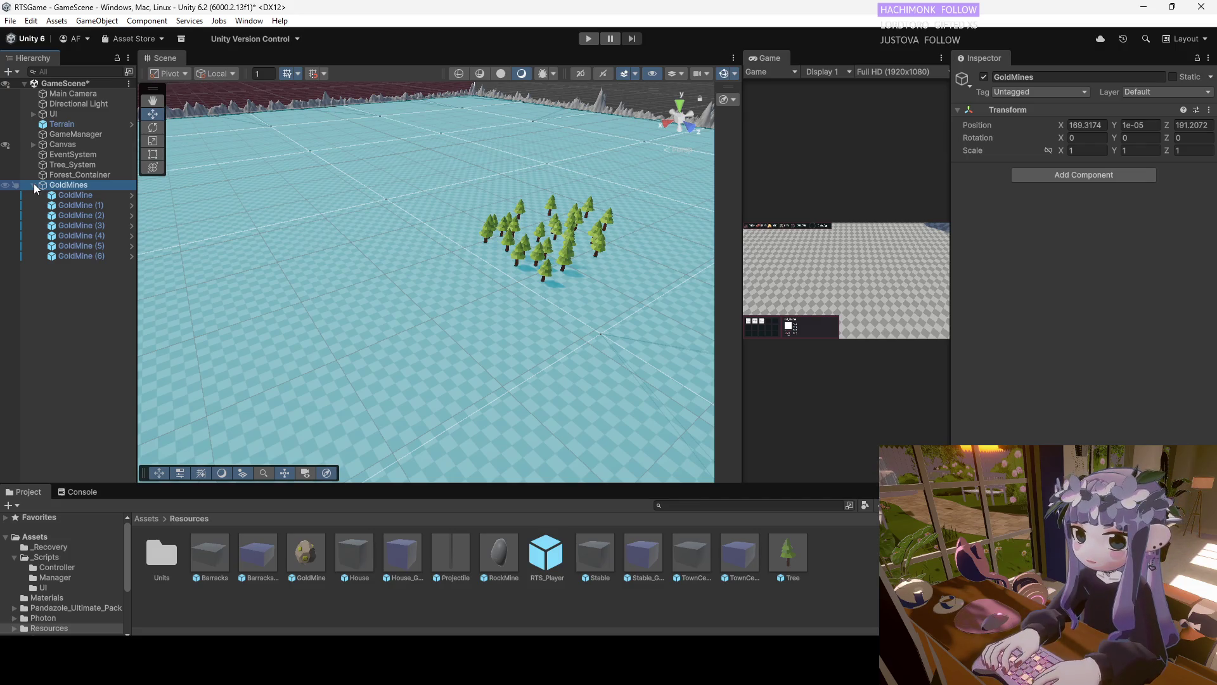
# Duplicate a run of gold mines and frame the copies over the terrain
pyautogui.rightClick(62, 184)
pyautogui.click(51, 187)
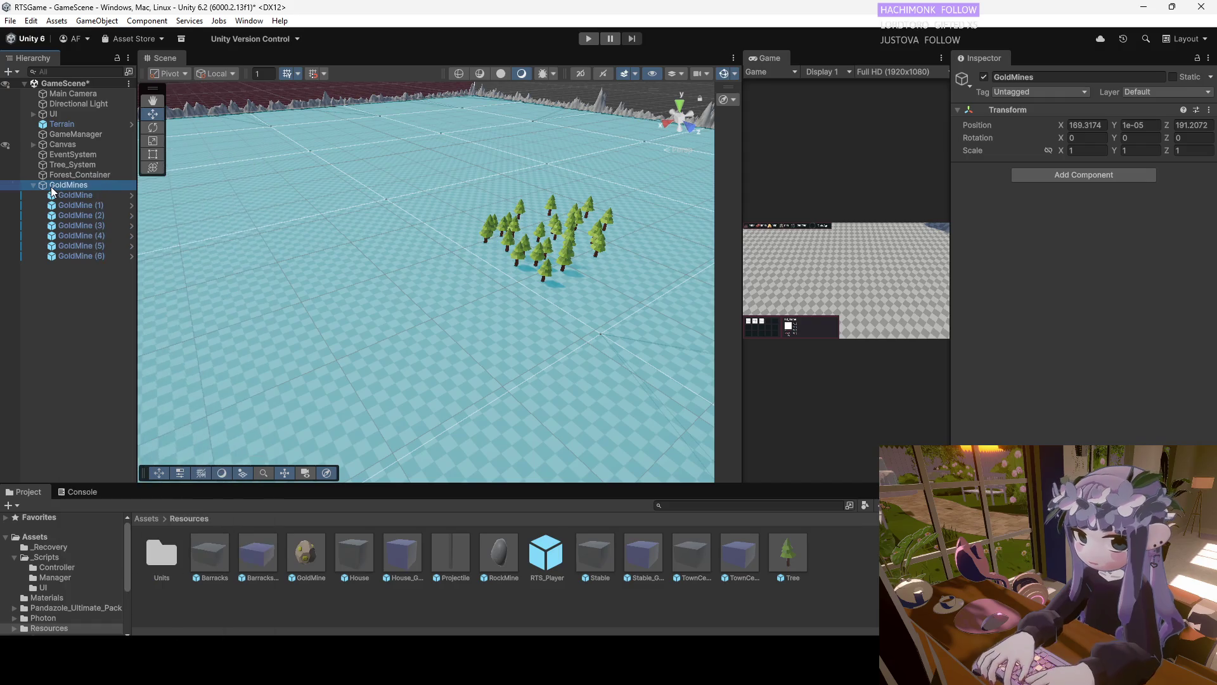
pyautogui.click(82, 196)
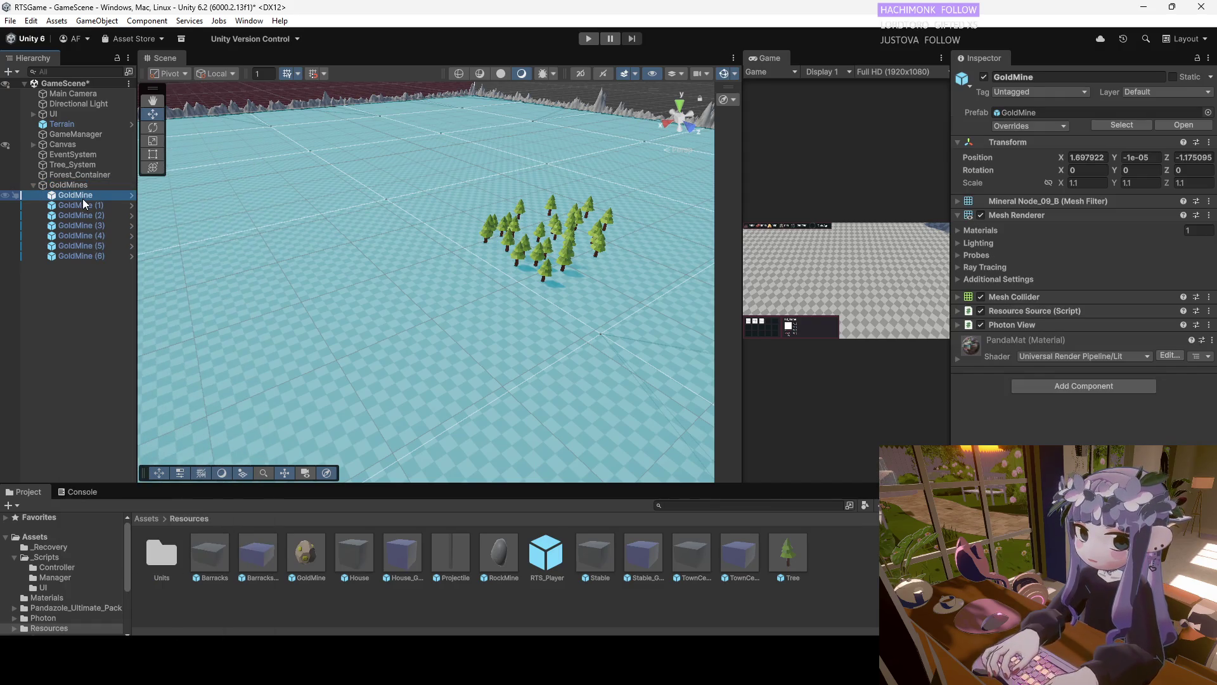
pyautogui.moveTo(90, 195); pyautogui.dragTo(89, 253)
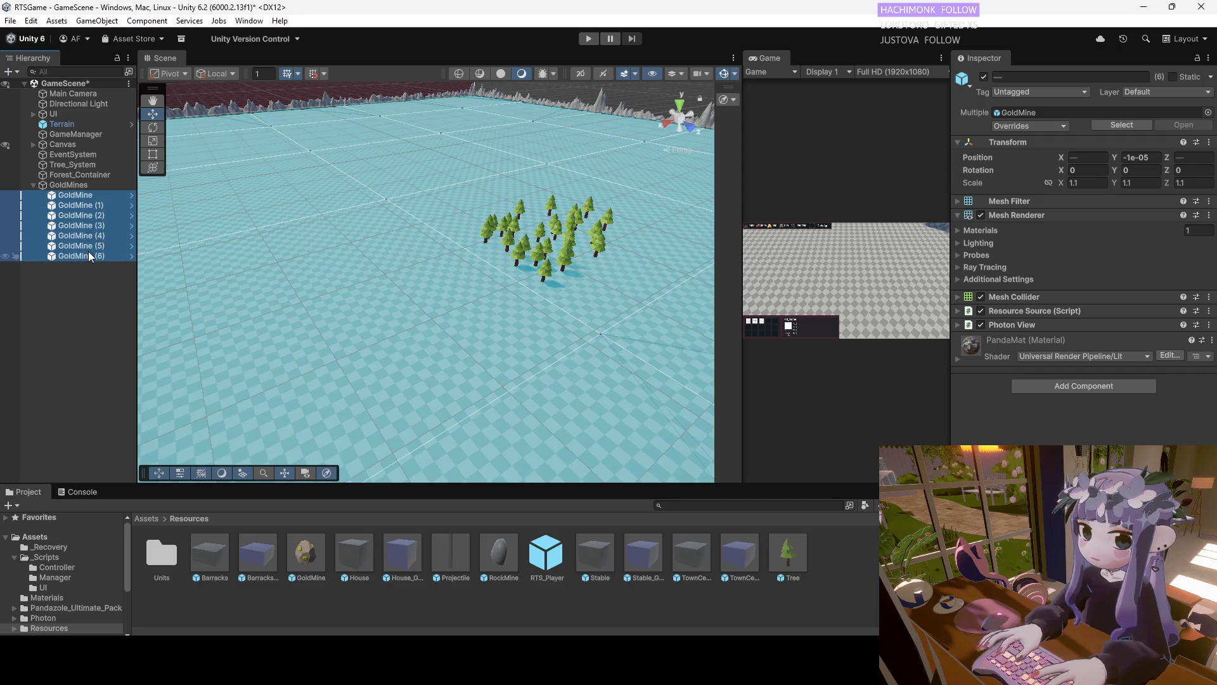
pyautogui.hotkey('ctrl', 'd')
pyautogui.press('f')
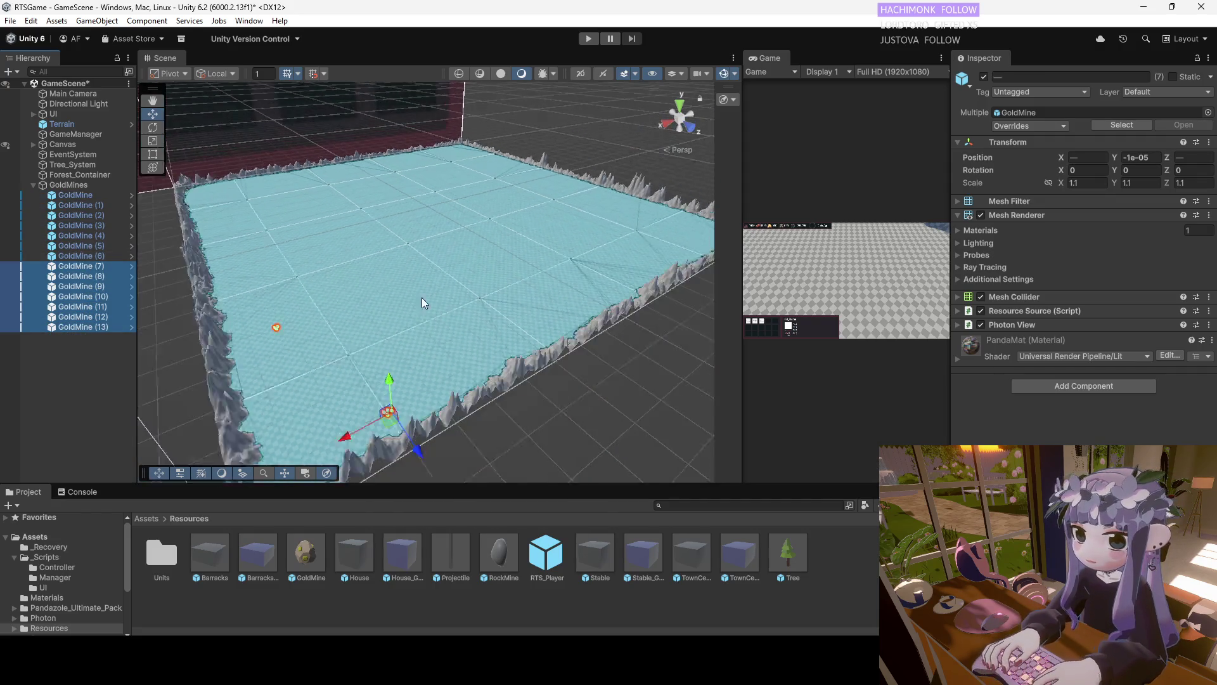
pyautogui.moveTo(347, 416)
pyautogui.mouseDown()
pyautogui.moveTo(438, 364)
pyautogui.moveTo(333, 214)
pyautogui.moveTo(296, 288)
pyautogui.moveTo(342, 286)
pyautogui.moveTo(447, 319)
pyautogui.moveTo(450, 299)
pyautogui.moveTo(549, 378)
pyautogui.moveTo(554, 401)
pyautogui.moveTo(560, 381)
pyautogui.moveTo(571, 390)
pyautogui.mouseUp()
# Drag the GoldMine prefab into the scene, nest it under GoldMines, and name it GoldMine (14)
pyautogui.click(92, 325)
pyautogui.moveTo(93, 329); pyautogui.dragTo(385, 318)
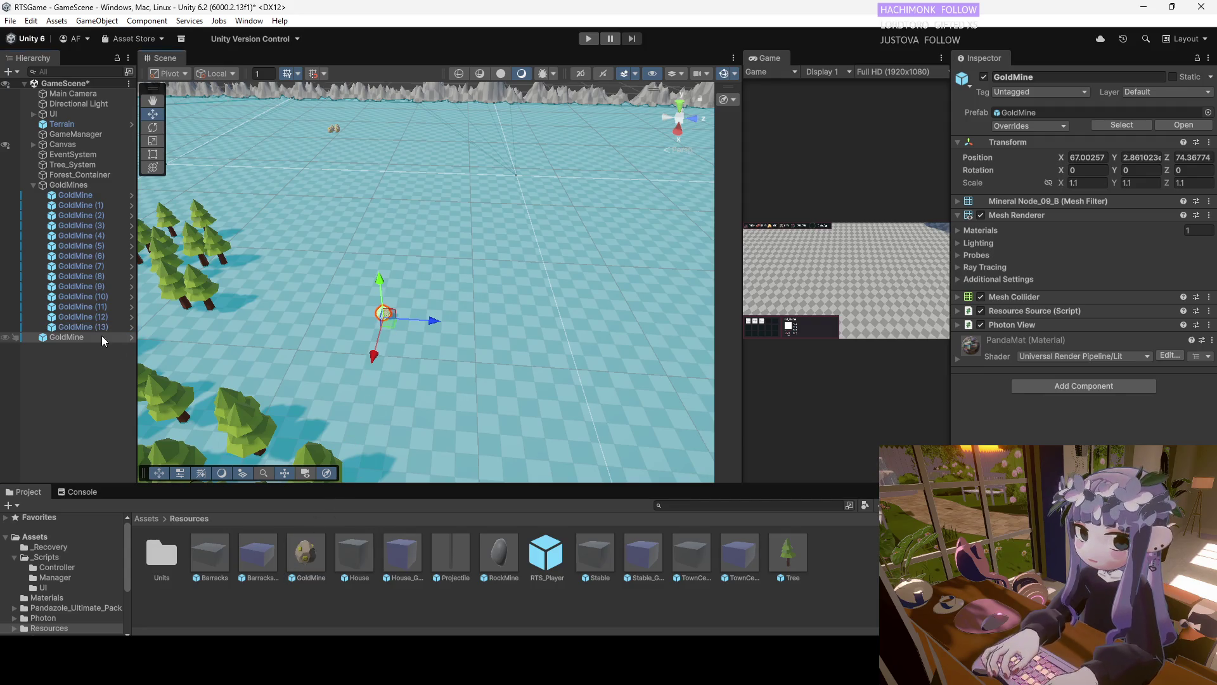
pyautogui.moveTo(91, 324); pyautogui.dragTo(79, 199)
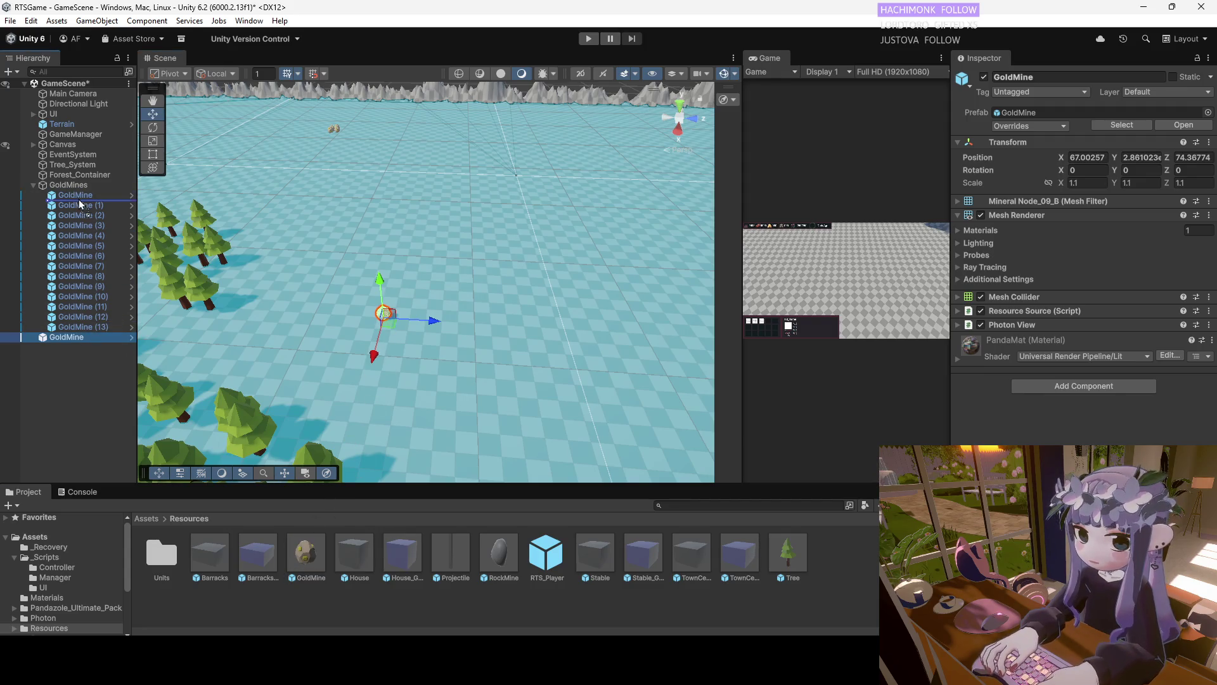
pyautogui.moveTo(105, 334); pyautogui.dragTo(104, 330)
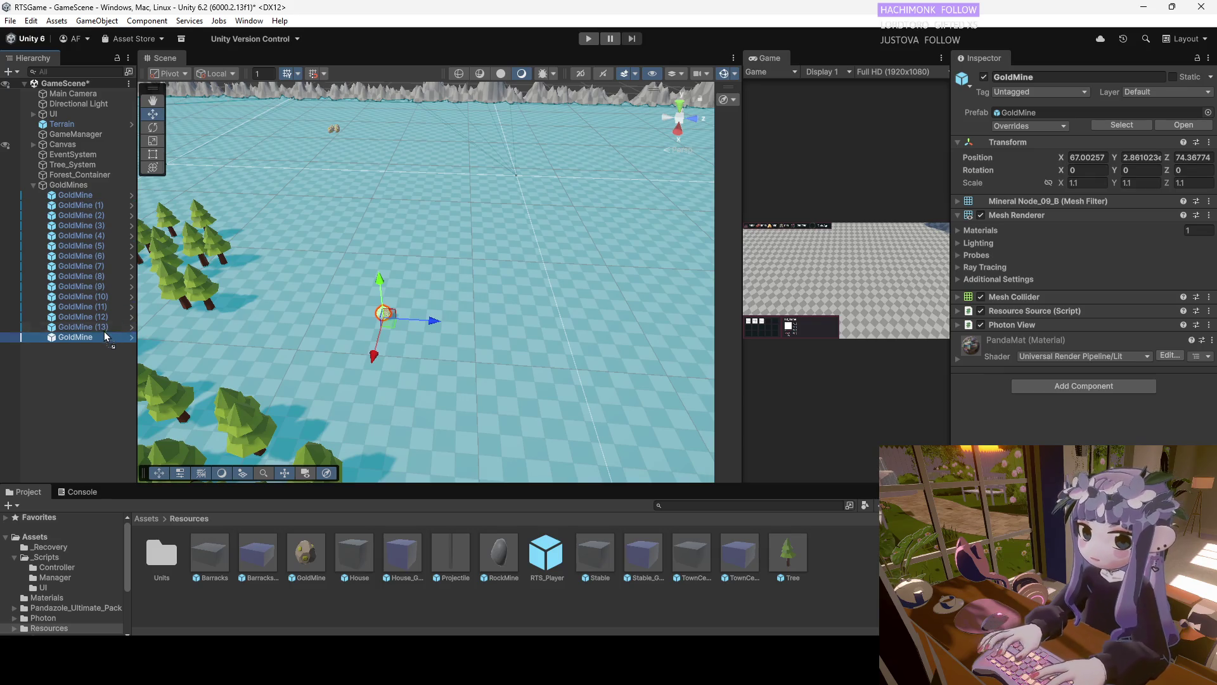
pyautogui.rightClick(104, 336)
pyautogui.click(141, 178)
pyautogui.write('(14)')
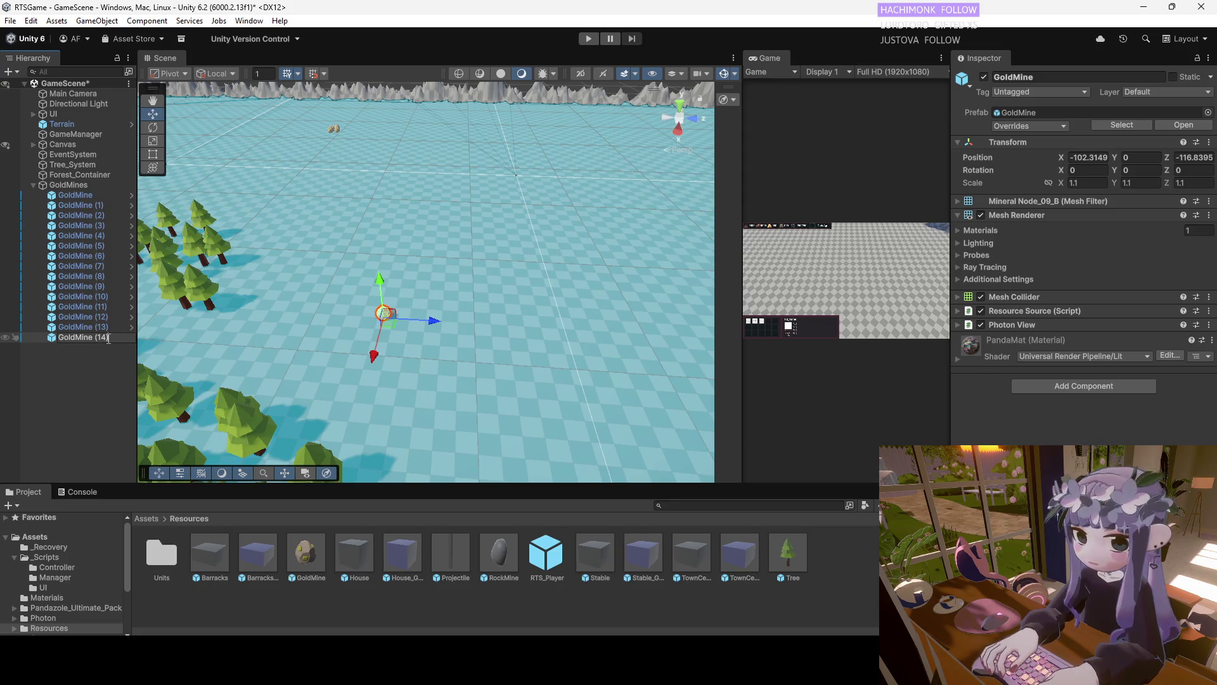
pyautogui.click(128, 375)
pyautogui.click(105, 336)
# Duplicate GoldMine (14) twice and move GoldMine (15) and (16) into a cluster beside it
pyautogui.hotkey('ctrl', 'd')
pyautogui.hotkey('ctrl', 'd')
pyautogui.click(124, 346)
pyautogui.moveTo(433, 320); pyautogui.dragTo(454, 321)
pyautogui.click(120, 357)
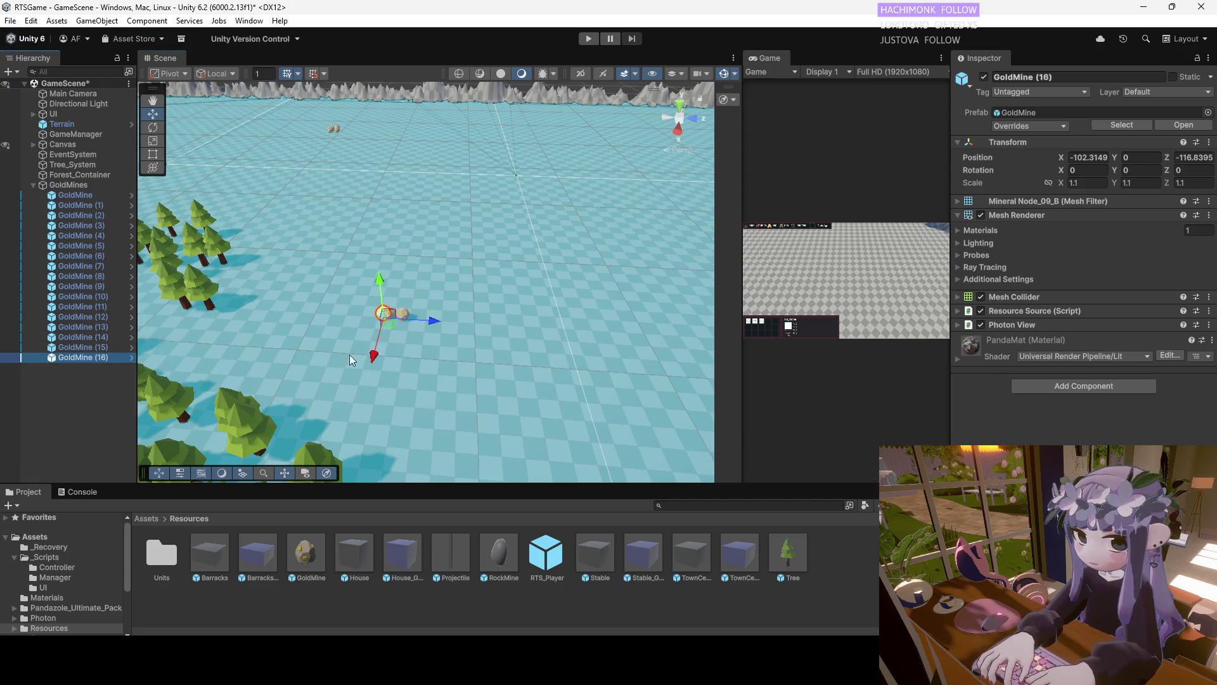
pyautogui.moveTo(374, 352); pyautogui.dragTo(371, 370)
pyautogui.moveTo(426, 335)
pyautogui.mouseDown()
pyautogui.moveTo(389, 326)
pyautogui.moveTo(393, 313)
pyautogui.mouseUp()
pyautogui.moveTo(378, 383)
pyautogui.mouseDown()
pyautogui.moveTo(484, 345)
pyautogui.moveTo(603, 258)
pyautogui.moveTo(603, 244)
pyautogui.moveTo(307, 313)
pyautogui.moveTo(291, 289)
pyautogui.mouseUp()
# Duplicate GoldMine (14)–(16) and move the copies across the ground
pyautogui.click(102, 337)
pyautogui.keyDown('shift'); pyautogui.click(103, 357); pyautogui.keyUp('shift')
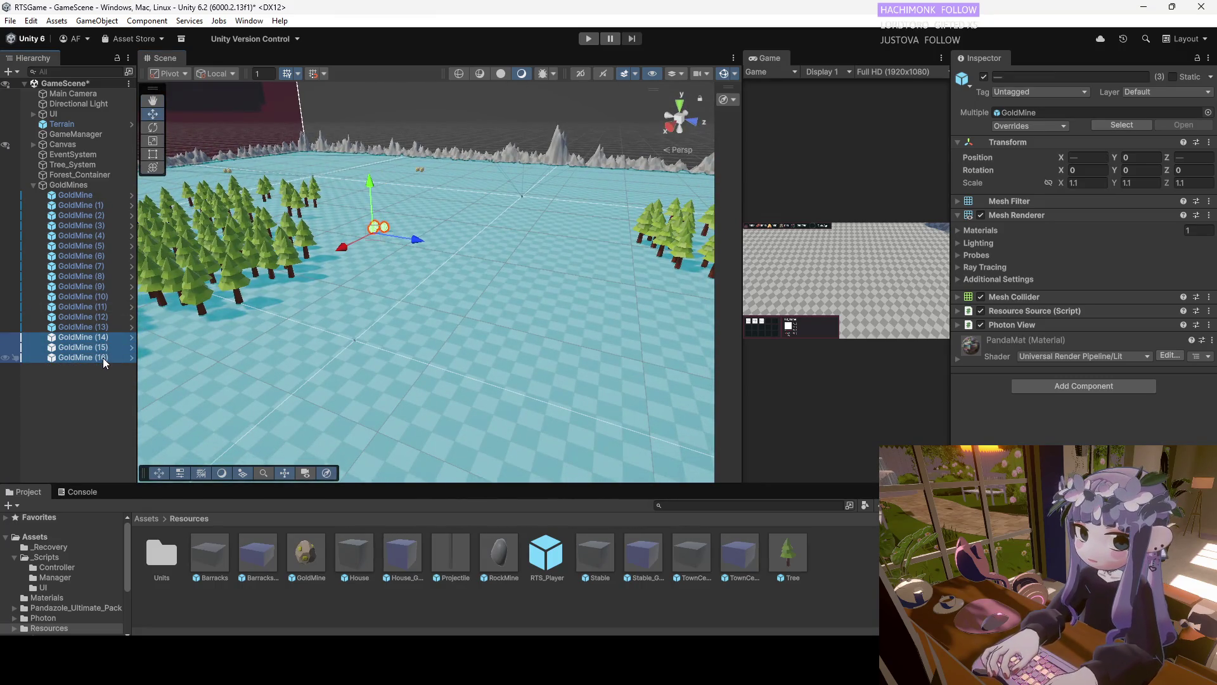
pyautogui.hotkey('ctrl', 'd')
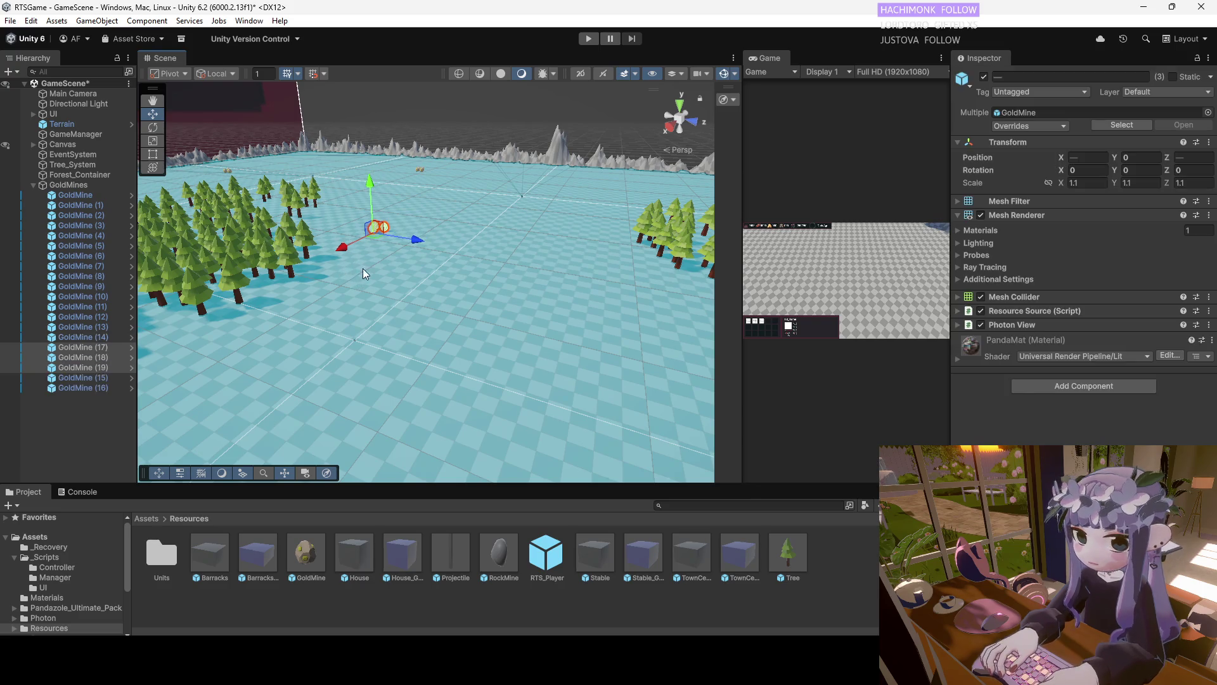
pyautogui.moveTo(416, 242); pyautogui.dragTo(643, 315)
pyautogui.moveTo(466, 288)
pyautogui.mouseDown()
pyautogui.moveTo(442, 297)
pyautogui.moveTo(447, 384)
pyautogui.moveTo(701, 440)
pyautogui.moveTo(439, 310)
pyautogui.mouseUp()
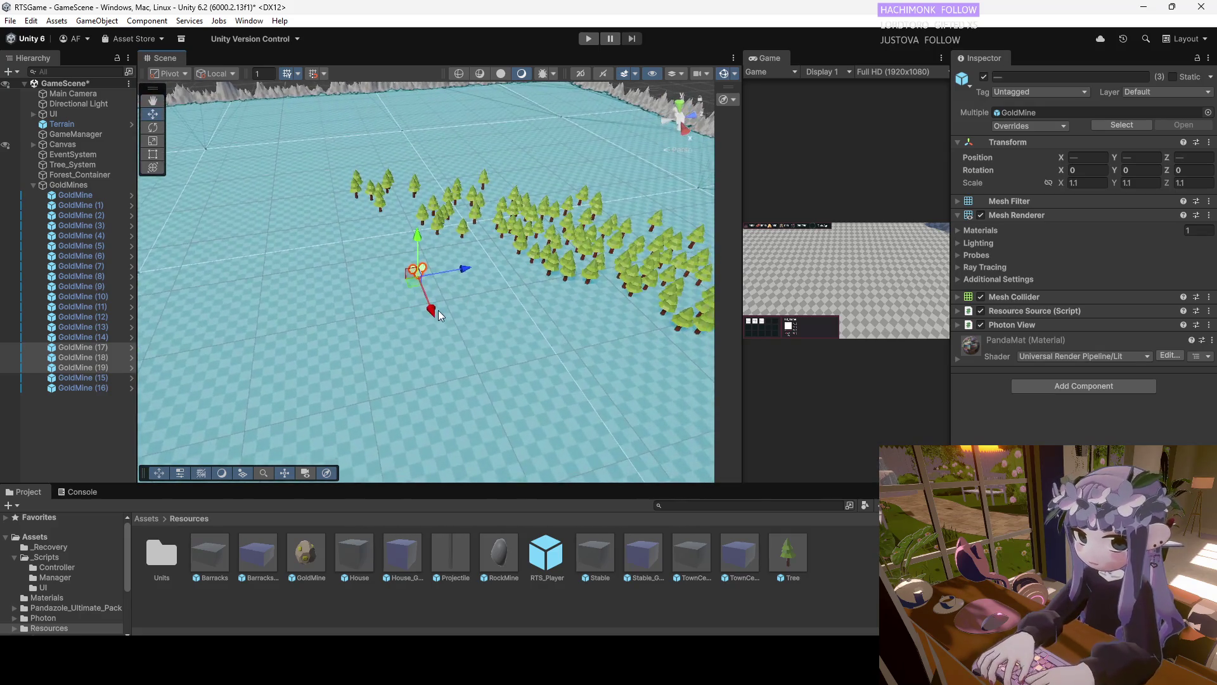
# Duplicate GoldMine (17)–(19) and slide the copies to a new spot along X and Z
pyautogui.click(105, 367)
pyautogui.keyDown('shift'); pyautogui.click(93, 348); pyautogui.keyUp('shift')
pyautogui.moveTo(100, 368); pyautogui.dragTo(99, 394)
pyautogui.hotkey('ctrl', 'd')
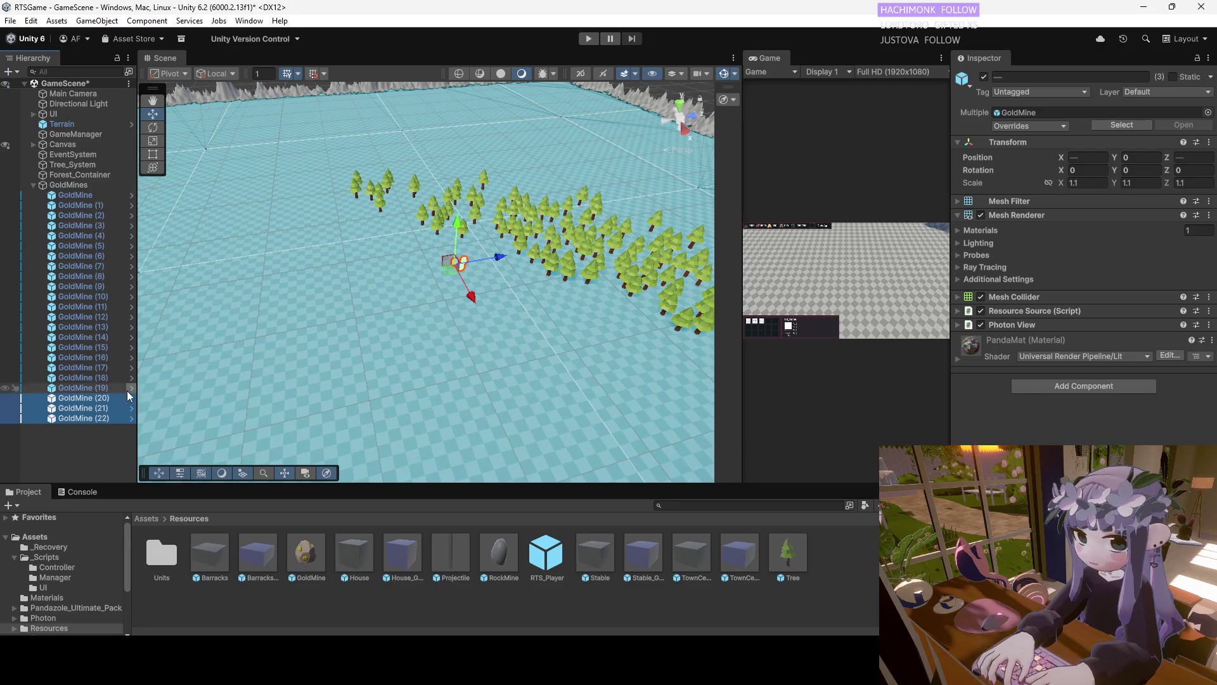
pyautogui.scroll(-4, 454, 303)
pyautogui.moveTo(455, 316); pyautogui.dragTo(507, 418)
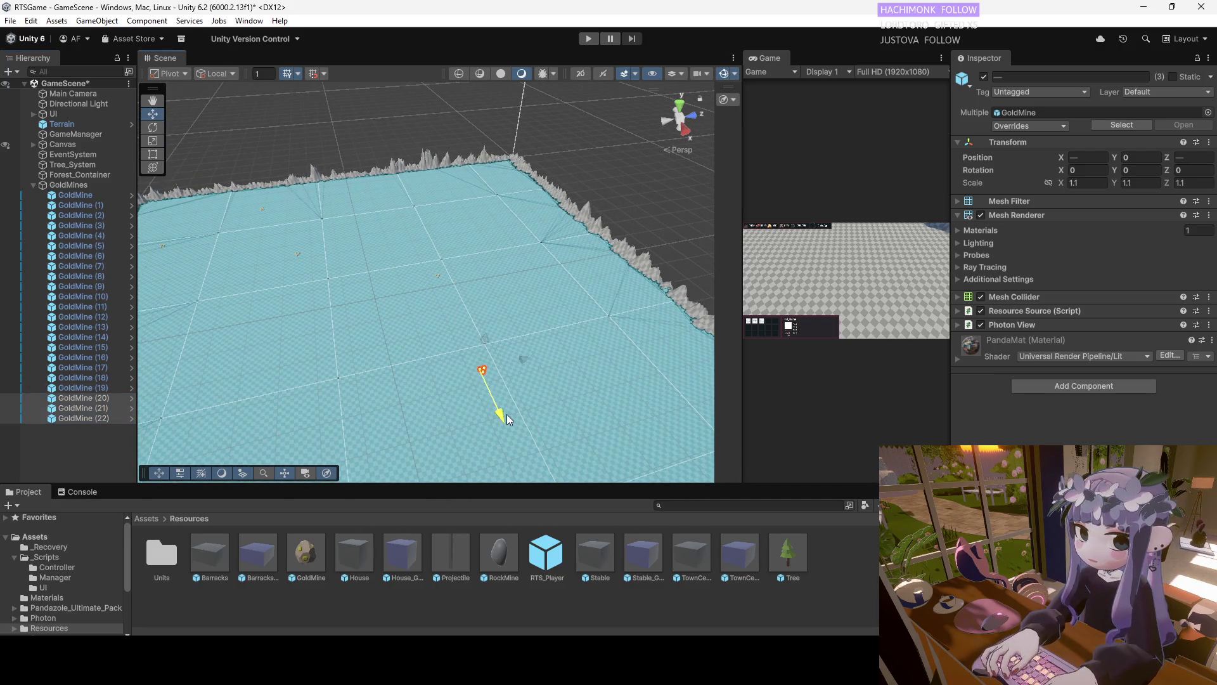
pyautogui.moveTo(524, 366)
pyautogui.mouseDown()
pyautogui.moveTo(275, 389)
pyautogui.moveTo(375, 405)
pyautogui.moveTo(430, 443)
pyautogui.mouseUp()
pyautogui.scroll(3, 436, 379)
pyautogui.moveTo(387, 375)
pyautogui.keyDown('alt'); pyautogui.mouseDown()
pyautogui.moveTo(586, 296)
pyautogui.moveTo(603, 315)
pyautogui.moveTo(473, 293)
pyautogui.moveTo(386, 301)
pyautogui.mouseUp(); pyautogui.keyUp('alt')
# Duplicate GoldMine (20)–(22) and move the copies up and left across the terrain
pyautogui.click(97, 397)
pyautogui.keyDown('shift'); pyautogui.click(101, 416); pyautogui.keyUp('shift')
pyautogui.hotkey('ctrl', 'd')
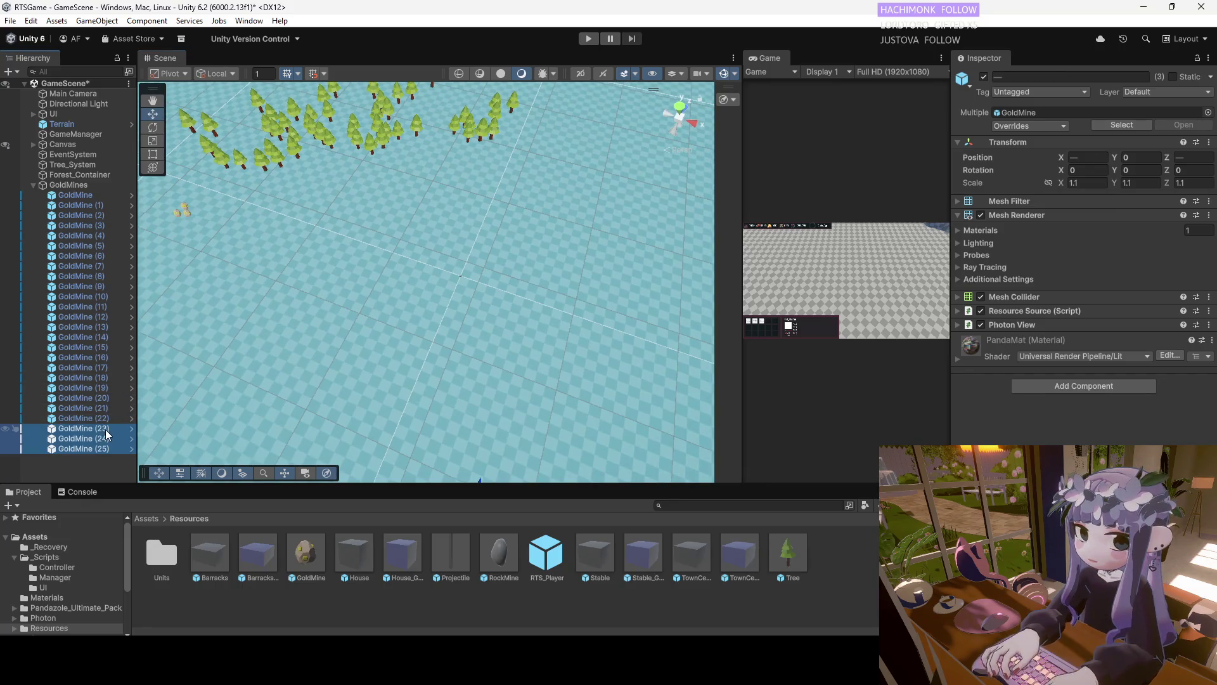
pyautogui.scroll(2, 401, 382)
pyautogui.moveTo(458, 463); pyautogui.dragTo(542, 205)
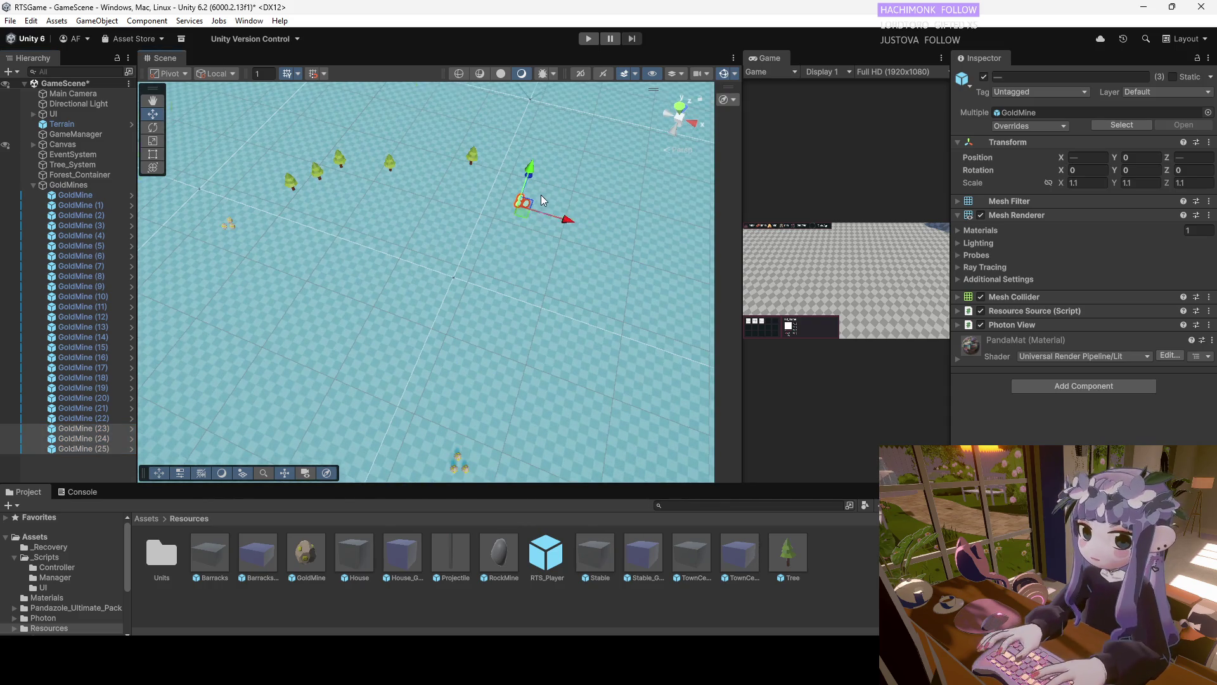
pyautogui.scroll(2, 545, 192)
pyautogui.moveTo(592, 195)
pyautogui.mouseDown()
pyautogui.moveTo(431, 236)
pyautogui.moveTo(378, 199)
pyautogui.moveTo(378, 135)
pyautogui.moveTo(449, 163)
pyautogui.moveTo(396, 177)
pyautogui.moveTo(80, 191)
pyautogui.mouseUp()
# Collapse GoldMines and create an empty object named Stones
pyautogui.click(34, 184)
pyautogui.rightClick(59, 219)
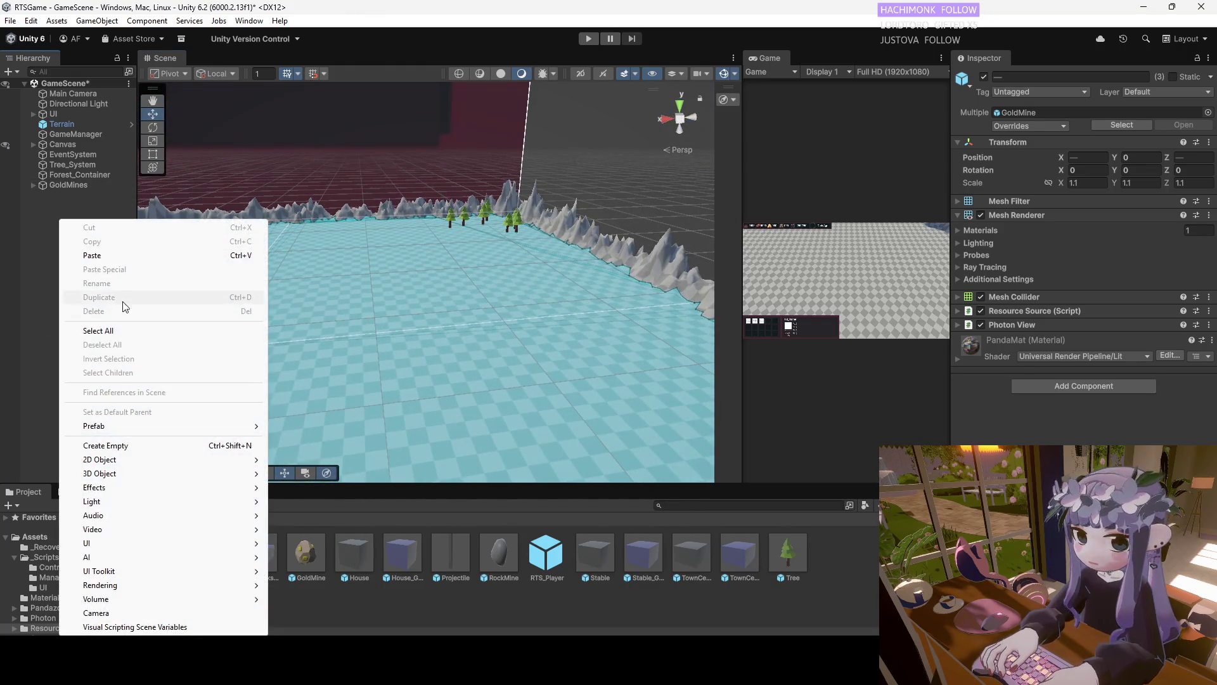
pyautogui.click(113, 447)
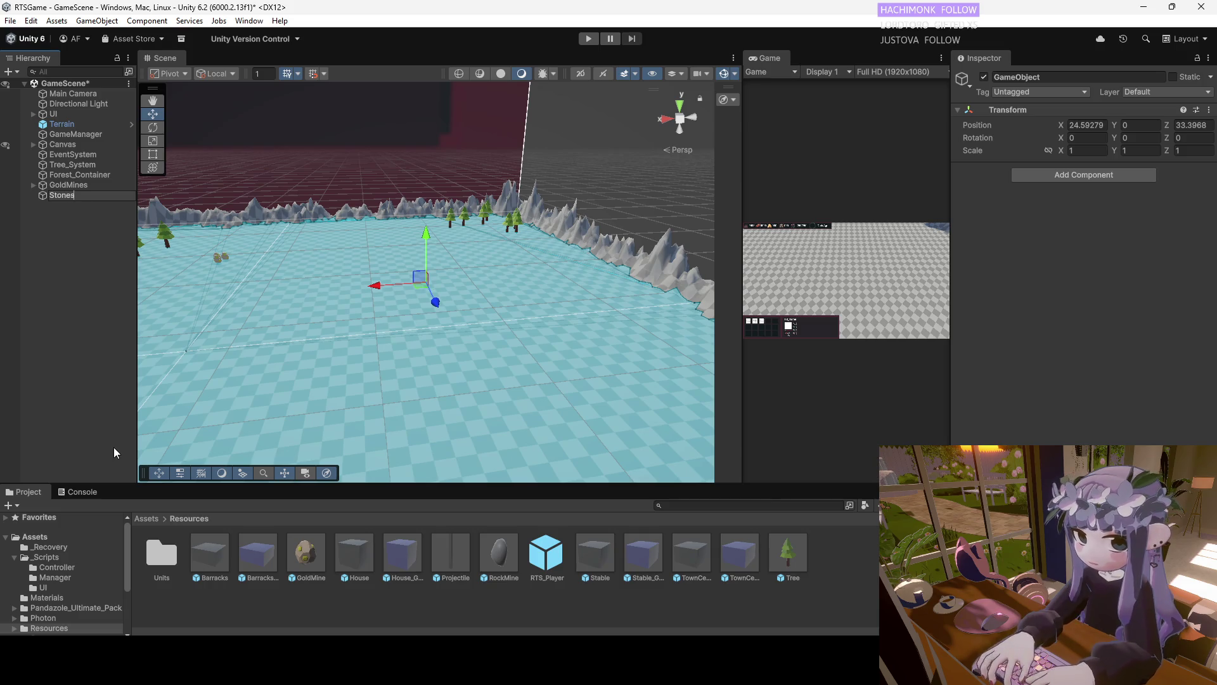
pyautogui.press('Return')
# Place three RockMine deposits on the terrain and nest them under Stones
pyautogui.moveTo(412, 374)
pyautogui.mouseDown()
pyautogui.moveTo(191, 339)
pyautogui.moveTo(460, 341)
pyautogui.moveTo(466, 282)
pyautogui.moveTo(431, 335)
pyautogui.mouseUp()
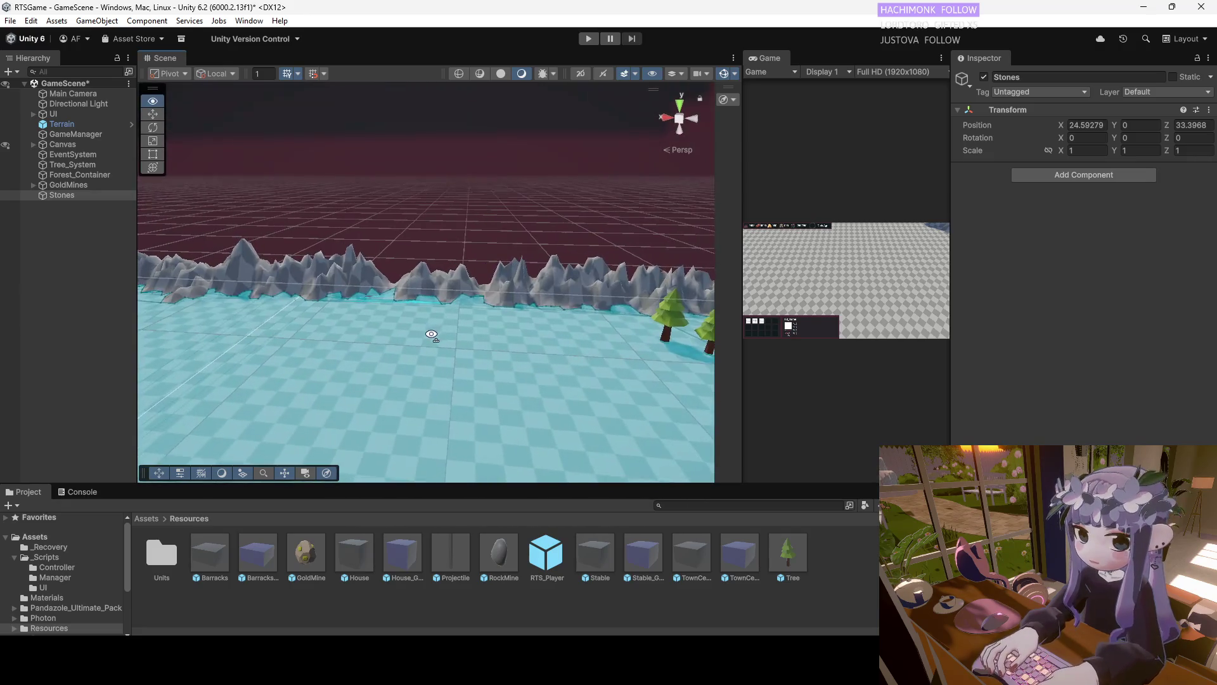
pyautogui.moveTo(561, 520); pyautogui.dragTo(499, 536)
pyautogui.moveTo(403, 249)
pyautogui.mouseDown()
pyautogui.moveTo(415, 240)
pyautogui.moveTo(413, 252)
pyautogui.mouseUp()
pyautogui.moveTo(413, 252)
pyautogui.keyDown('alt'); pyautogui.mouseDown()
pyautogui.moveTo(444, 222)
pyautogui.moveTo(416, 260)
pyautogui.moveTo(480, 233)
pyautogui.moveTo(462, 250)
pyautogui.moveTo(470, 263)
pyautogui.moveTo(447, 324)
pyautogui.moveTo(383, 315)
pyautogui.moveTo(478, 234)
pyautogui.moveTo(340, 323)
pyautogui.moveTo(55, 238)
pyautogui.mouseUp(); pyautogui.keyUp('alt')
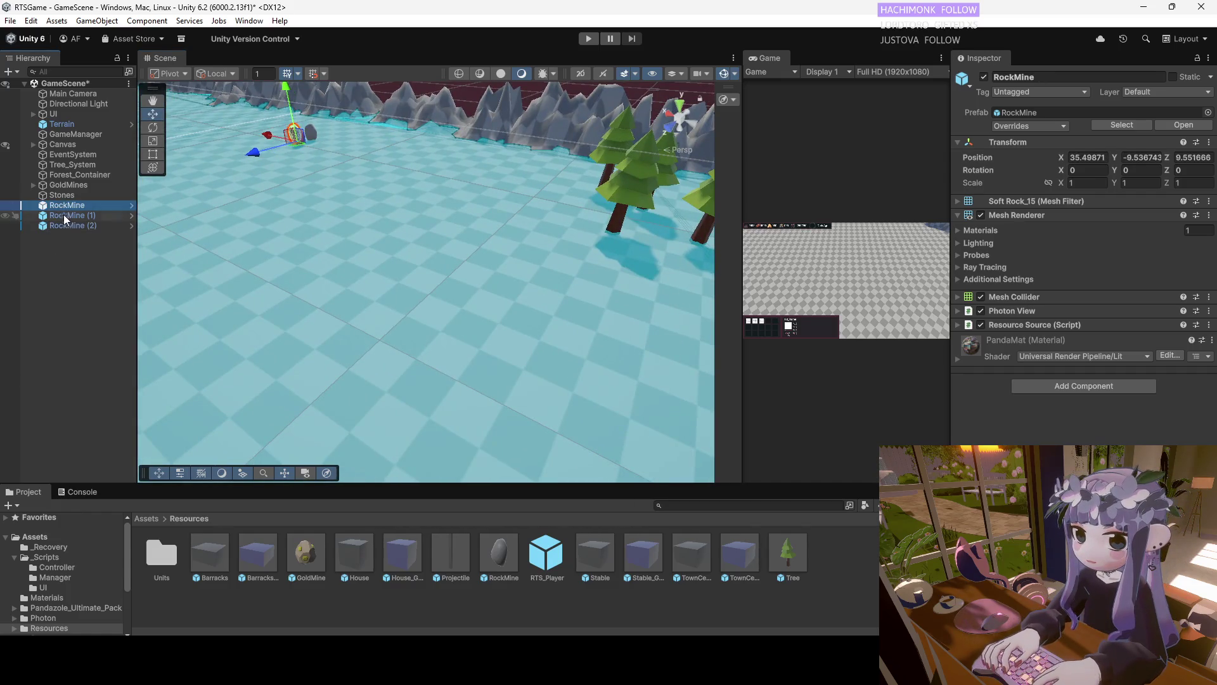
pyautogui.keyDown('shift'); pyautogui.click(66, 218); pyautogui.keyUp('shift')
pyautogui.keyDown('shift'); pyautogui.click(71, 203); pyautogui.keyUp('shift')
pyautogui.moveTo(73, 195); pyautogui.dragTo(73, 195)
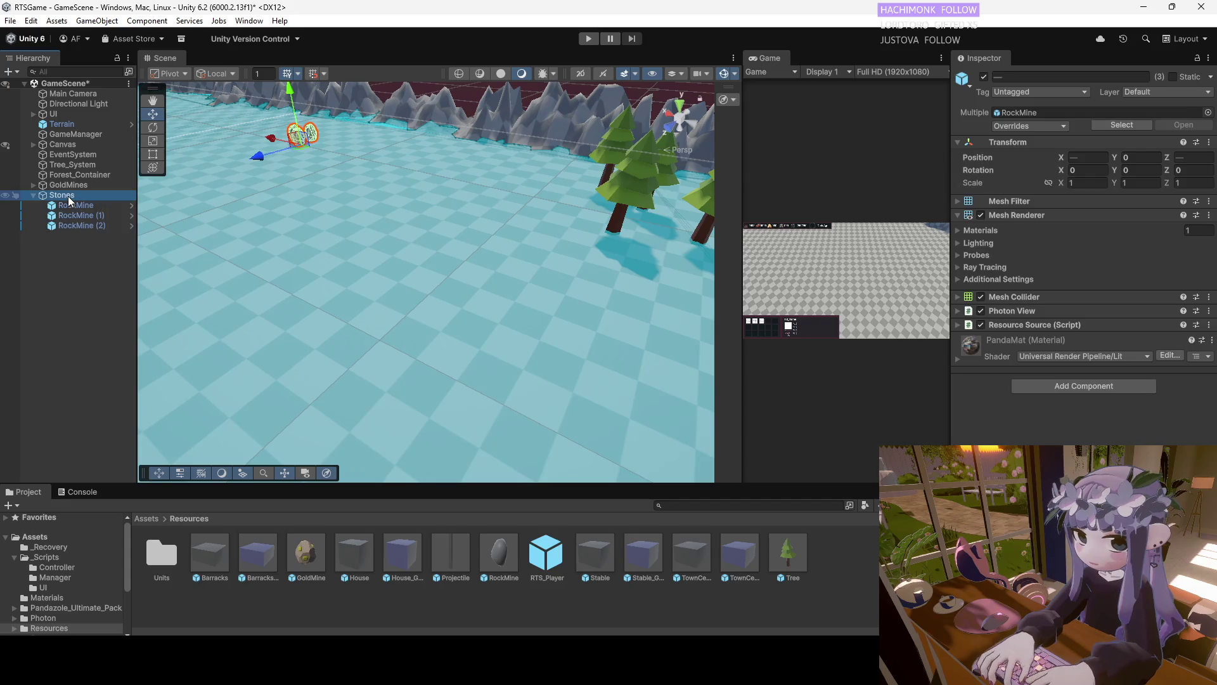
# Rename the Stones parent to RockMines and collapse it in the Hierarchy
pyautogui.rightClick(69, 195)
pyautogui.click(109, 203)
pyautogui.write('RockMi')
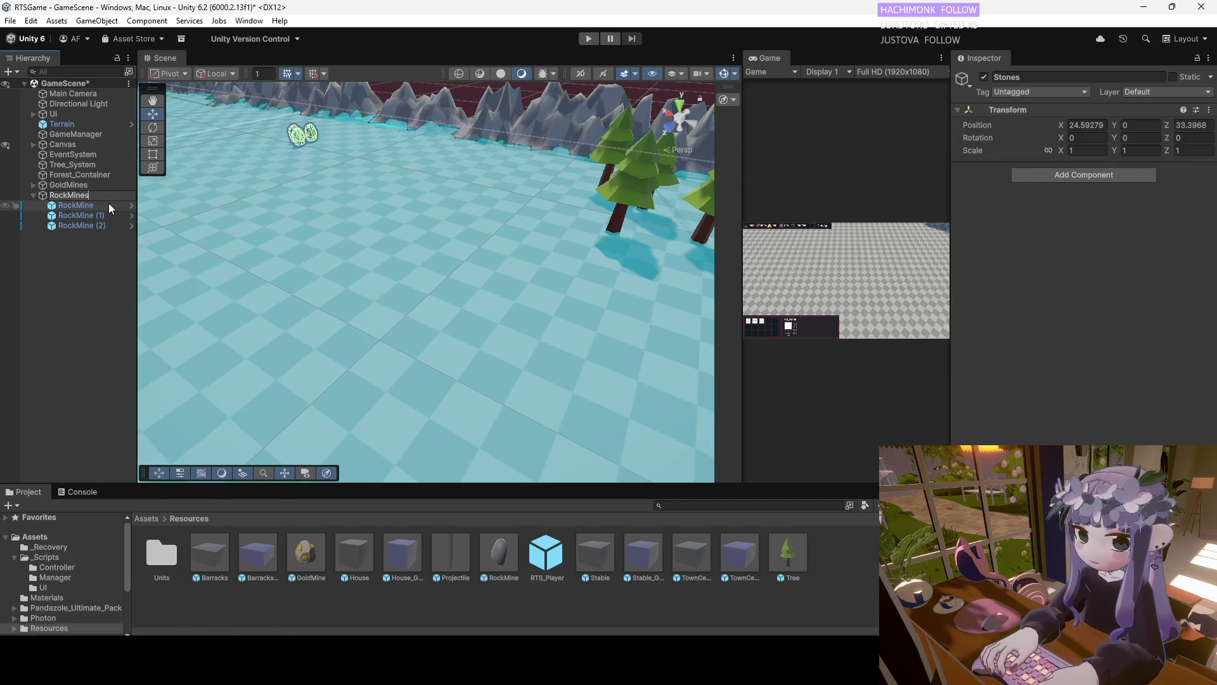
pyautogui.press('Return')
pyautogui.click(34, 194)
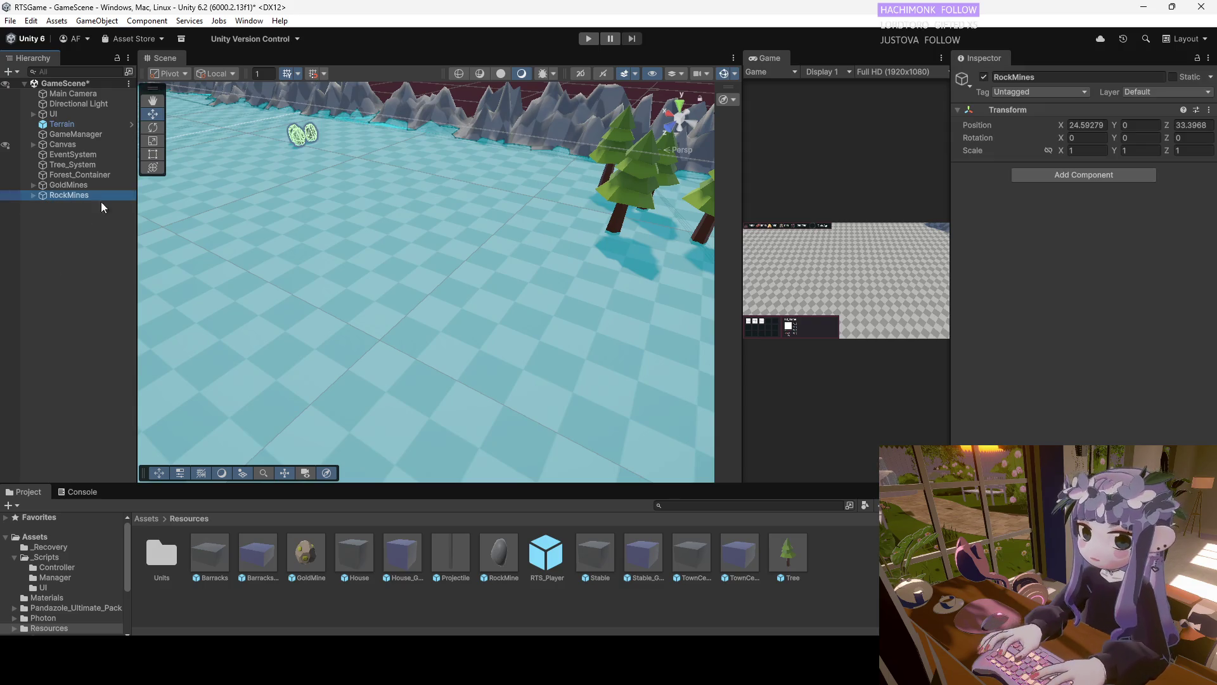
pyautogui.moveTo(355, 254); pyautogui.dragTo(398, 221)
# Duplicate the first three rock mines and move the copies left of the originals
pyautogui.click(34, 195)
pyautogui.click(71, 207)
pyautogui.keyDown('shift'); pyautogui.click(74, 226); pyautogui.keyUp('shift')
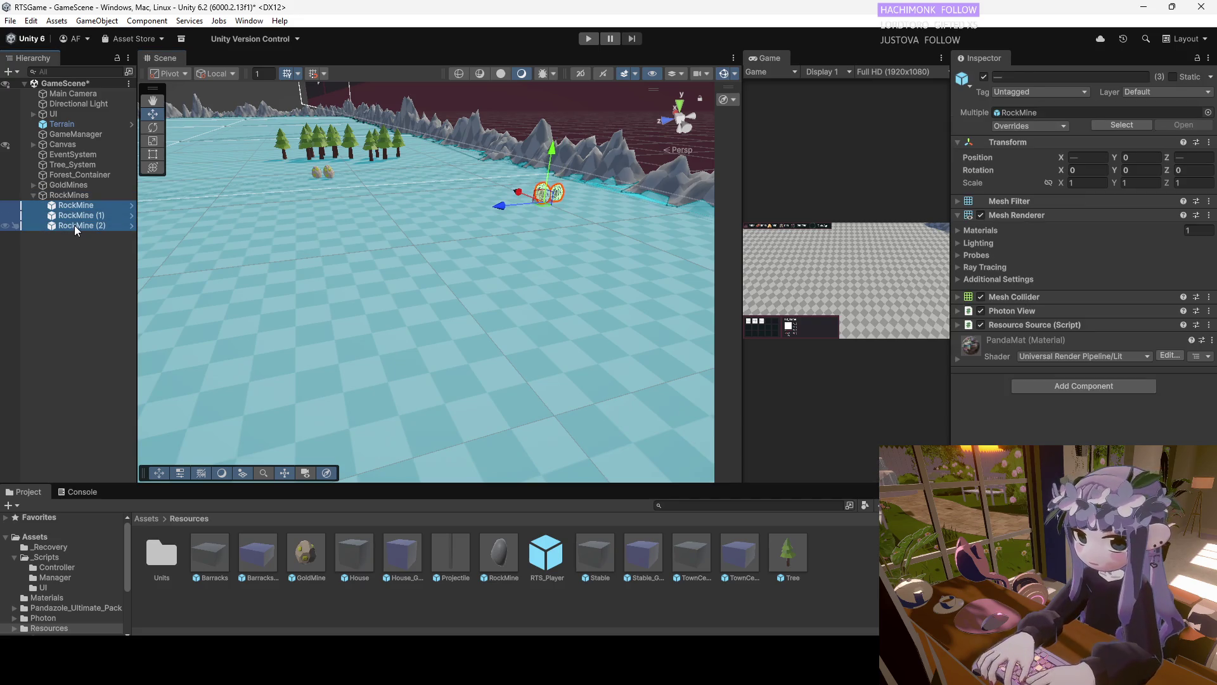
pyautogui.hotkey('ctrl', 'd')
pyautogui.moveTo(501, 209)
pyautogui.mouseDown()
pyautogui.moveTo(321, 262)
pyautogui.moveTo(368, 191)
pyautogui.moveTo(263, 211)
pyautogui.moveTo(504, 187)
pyautogui.moveTo(494, 167)
pyautogui.moveTo(495, 186)
pyautogui.moveTo(469, 191)
pyautogui.mouseUp()
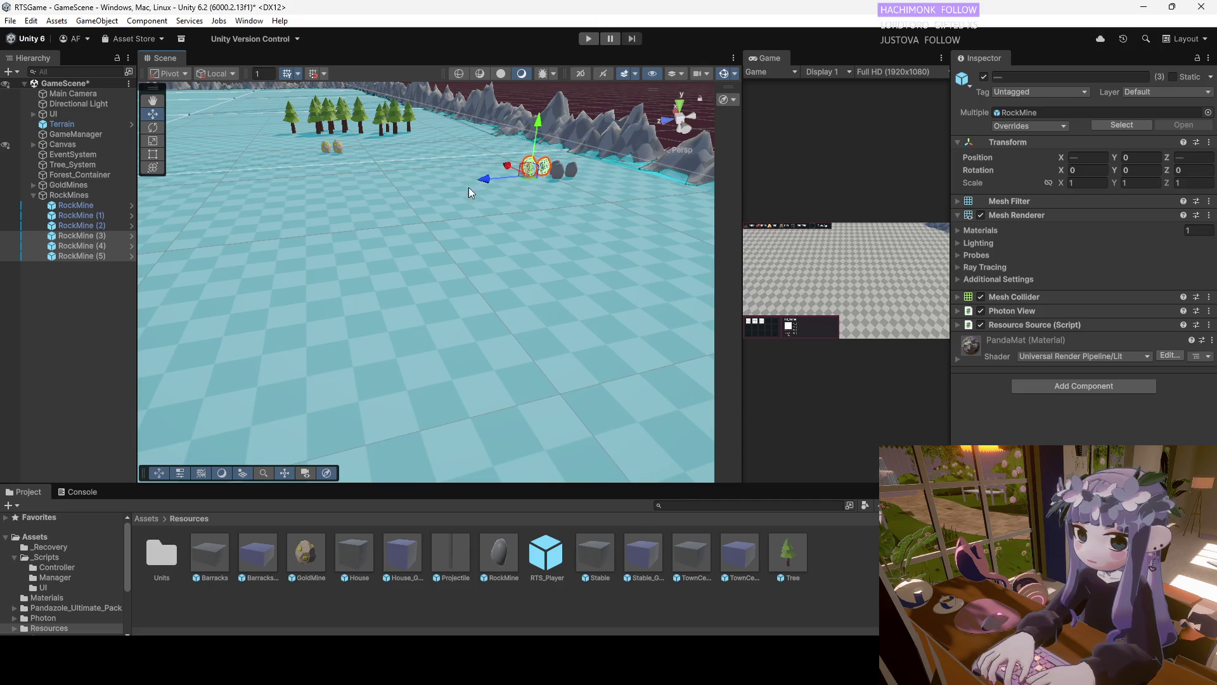
# Duplicate five rock mines, through RockMine (5), and move the copies to another terrain spot
pyautogui.click(94, 225)
pyautogui.keyDown('shift'); pyautogui.click(93, 236); pyautogui.keyUp('shift')
pyautogui.keyDown('shift'); pyautogui.click(94, 246); pyautogui.keyUp('shift')
pyautogui.keyDown('shift'); pyautogui.click(96, 255); pyautogui.keyUp('shift')
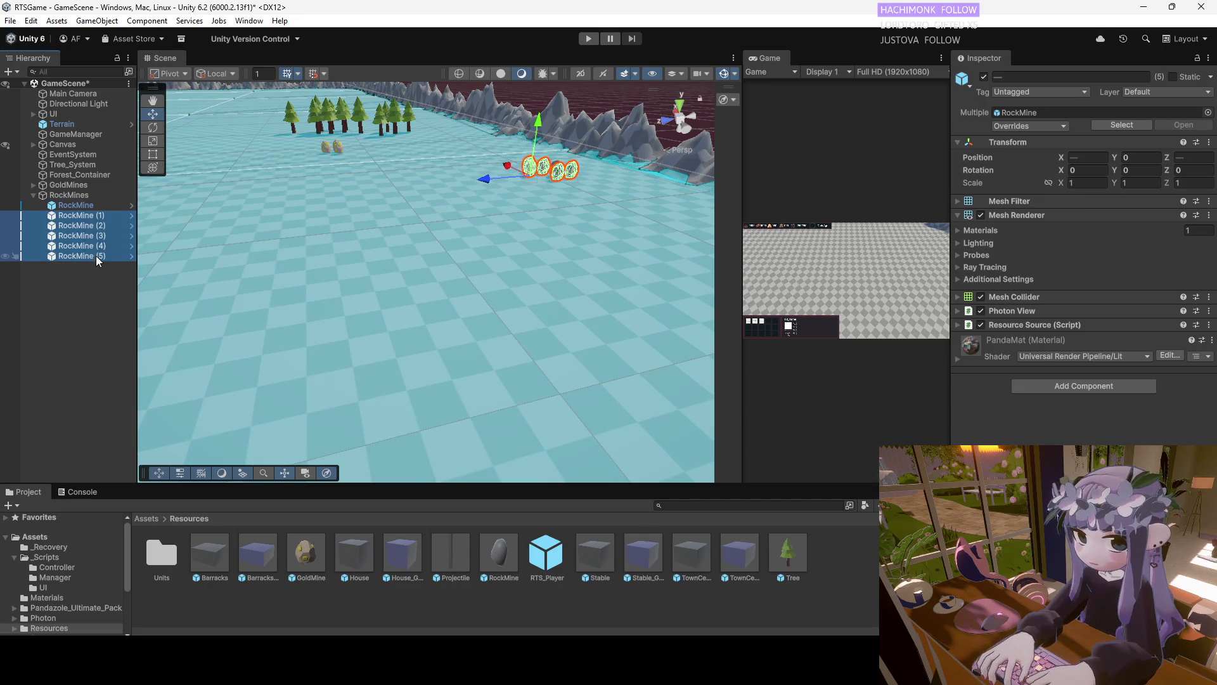
pyautogui.hotkey('ctrl', 'd')
pyautogui.moveTo(501, 189)
pyautogui.mouseDown()
pyautogui.moveTo(336, 205)
pyautogui.moveTo(413, 176)
pyautogui.moveTo(380, 234)
pyautogui.moveTo(302, 293)
pyautogui.mouseUp()
# Duplicate eleven rock mines and spread the copies across the terrain up to the mountain base
pyautogui.scroll(-5, 414, 176)
pyautogui.scroll(2, 360, 276)
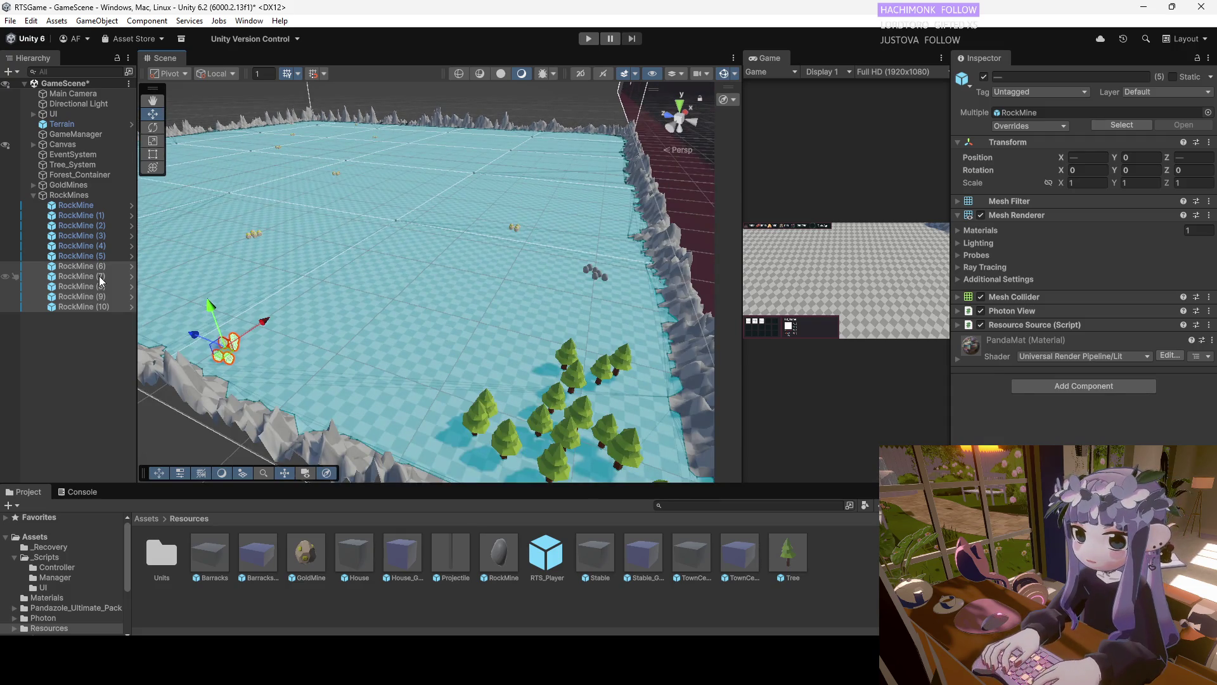
pyautogui.click(90, 205)
pyautogui.keyDown('shift'); pyautogui.click(95, 225); pyautogui.keyUp('shift')
pyautogui.moveTo(95, 240); pyautogui.dragTo(92, 304)
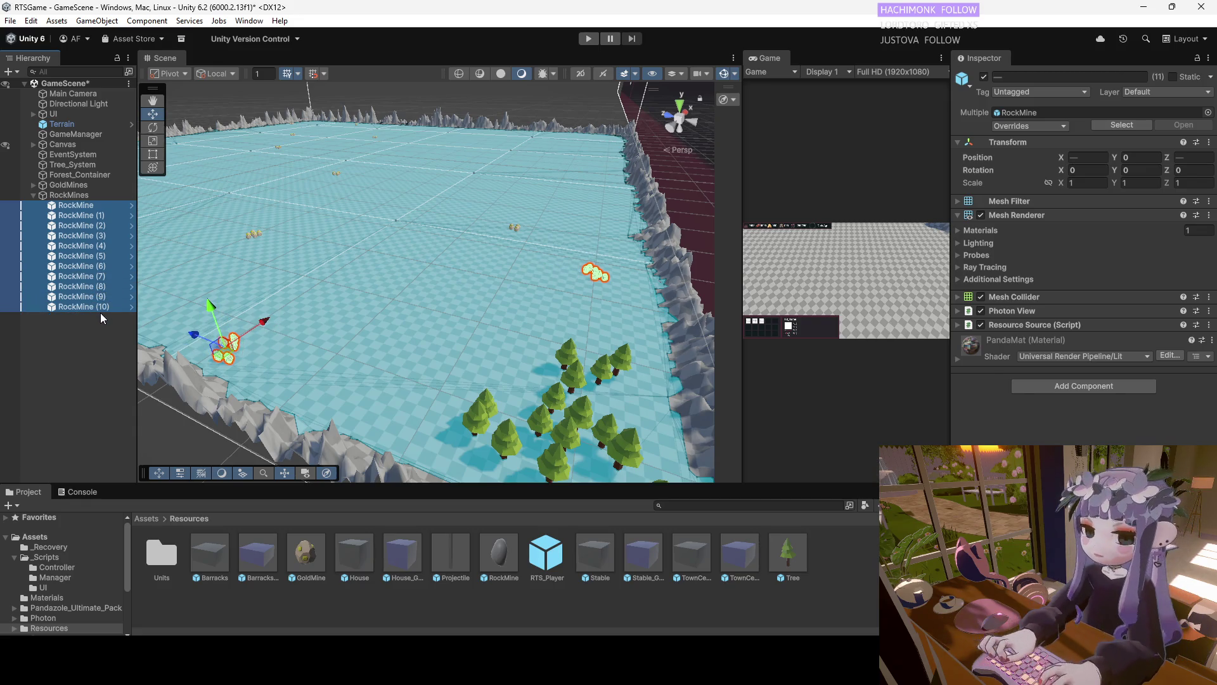
pyautogui.hotkey('ctrl', 'd')
pyautogui.moveTo(254, 329); pyautogui.dragTo(428, 229)
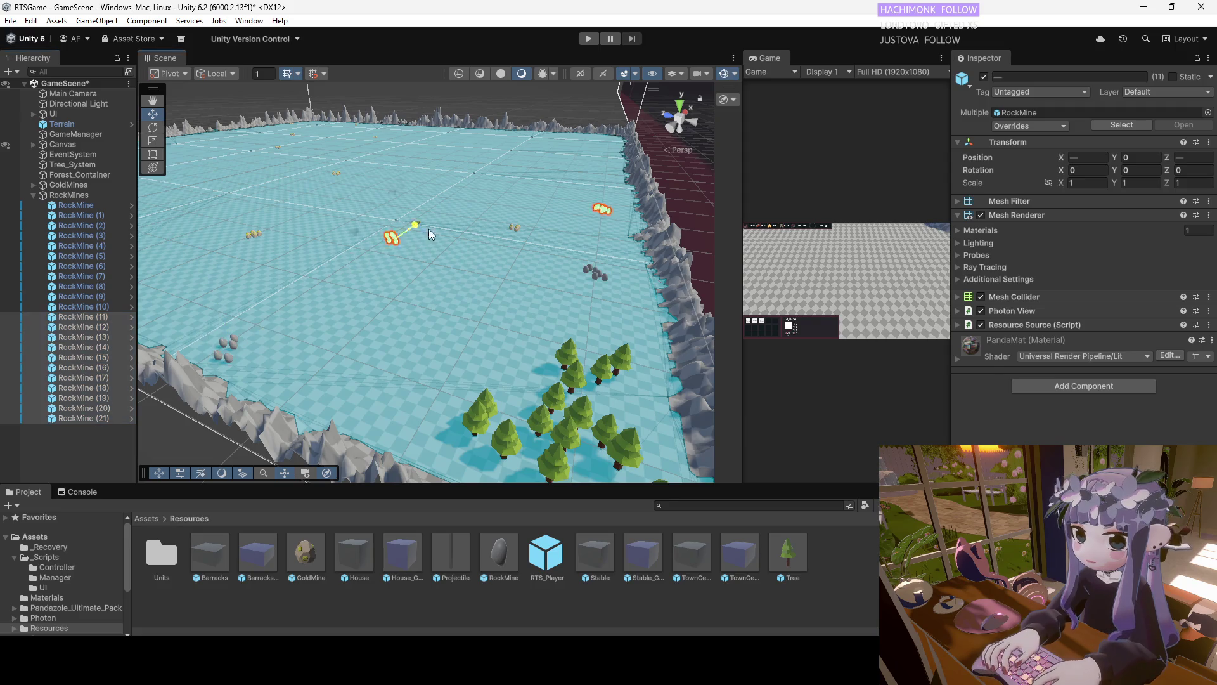
pyautogui.moveTo(439, 179)
pyautogui.mouseDown()
pyautogui.moveTo(413, 93)
pyautogui.moveTo(355, 126)
pyautogui.moveTo(275, 261)
pyautogui.moveTo(380, 190)
pyautogui.moveTo(400, 288)
pyautogui.mouseUp()
pyautogui.moveTo(328, 309)
pyautogui.mouseDown()
pyautogui.moveTo(479, 234)
pyautogui.moveTo(373, 238)
pyautogui.mouseUp()
pyautogui.moveTo(405, 199)
pyautogui.mouseDown()
pyautogui.moveTo(330, 273)
pyautogui.moveTo(238, 398)
pyautogui.mouseUp()
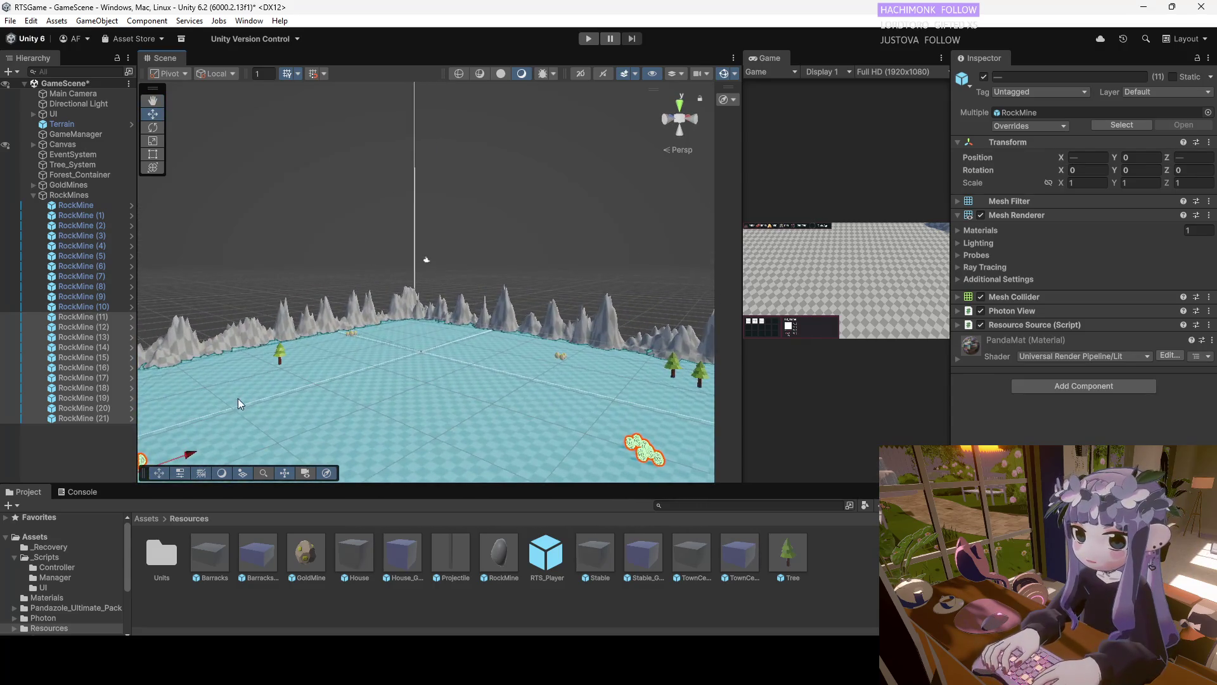
pyautogui.moveTo(192, 456)
pyautogui.mouseDown()
pyautogui.moveTo(272, 434)
pyautogui.moveTo(290, 409)
pyautogui.moveTo(215, 363)
pyautogui.moveTo(436, 238)
pyautogui.moveTo(516, 228)
pyautogui.moveTo(402, 421)
pyautogui.moveTo(557, 382)
pyautogui.moveTo(512, 361)
pyautogui.mouseUp()
pyautogui.moveTo(389, 314)
pyautogui.mouseDown()
pyautogui.moveTo(302, 359)
pyautogui.moveTo(355, 326)
pyautogui.moveTo(395, 253)
pyautogui.moveTo(444, 308)
pyautogui.moveTo(408, 298)
pyautogui.moveTo(436, 303)
pyautogui.mouseUp()
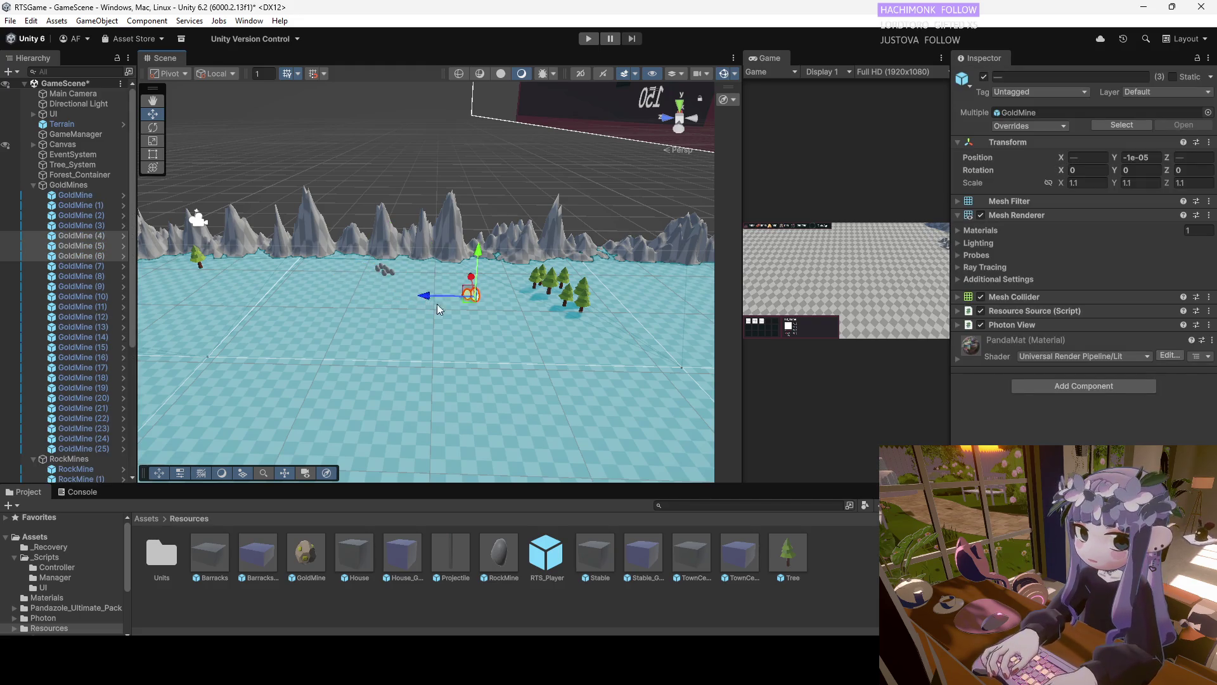
# Slide a cluster of five rock mines further left and select the Terrain for tree painting
pyautogui.scroll(-5, 343, 311)
pyautogui.moveTo(485, 294)
pyautogui.mouseDown()
pyautogui.moveTo(453, 314)
pyautogui.moveTo(519, 308)
pyautogui.moveTo(453, 300)
pyautogui.mouseUp()
pyautogui.moveTo(527, 312); pyautogui.dragTo(487, 309)
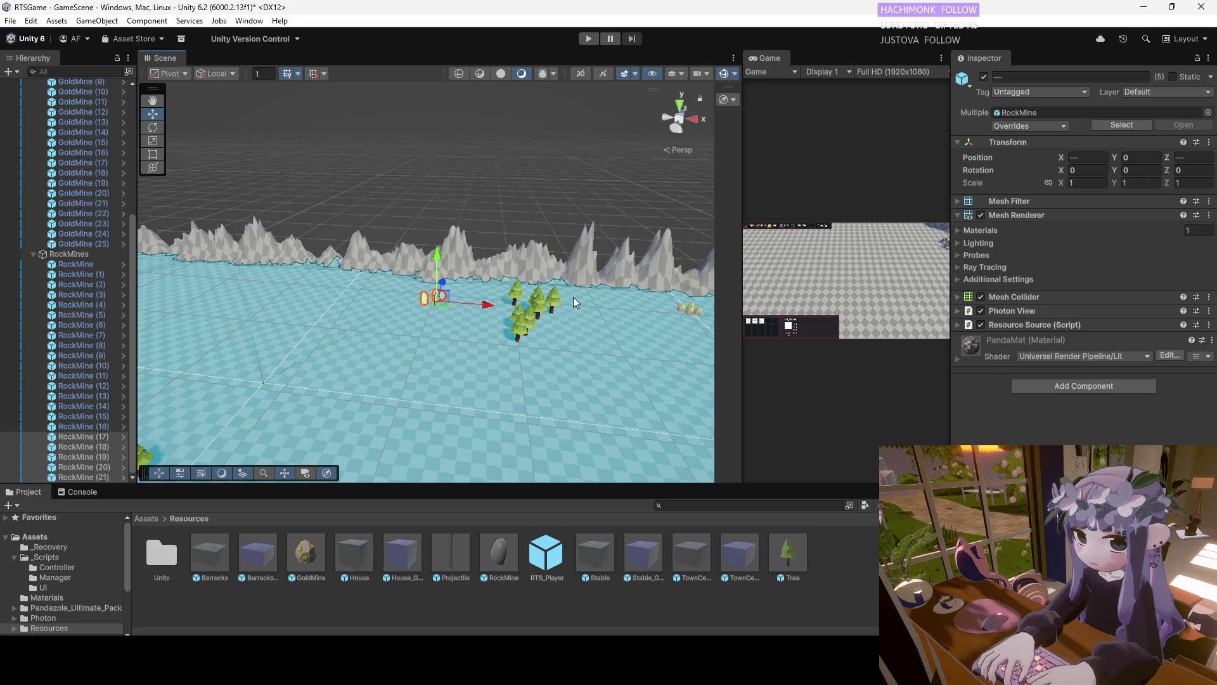
pyautogui.click(574, 302)
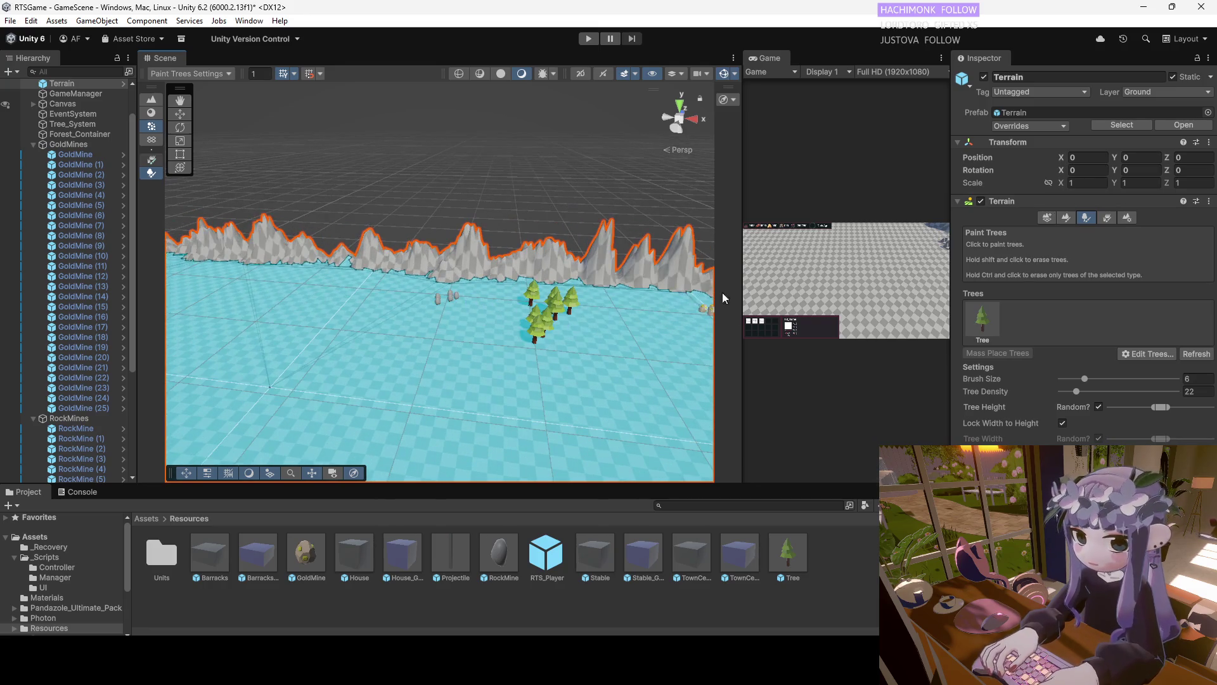
# Erase the clump of trees in the middle of the terrain
pyautogui.moveTo(523, 320)
pyautogui.mouseDown()
pyautogui.moveTo(421, 305)
pyautogui.moveTo(432, 279)
pyautogui.moveTo(397, 362)
pyautogui.moveTo(323, 391)
pyautogui.moveTo(425, 304)
pyautogui.moveTo(614, 306)
pyautogui.moveTo(444, 272)
pyautogui.moveTo(415, 248)
pyautogui.moveTo(388, 247)
pyautogui.moveTo(326, 279)
pyautogui.moveTo(267, 336)
pyautogui.mouseUp()
pyautogui.moveTo(287, 313); pyautogui.dragTo(530, 310)
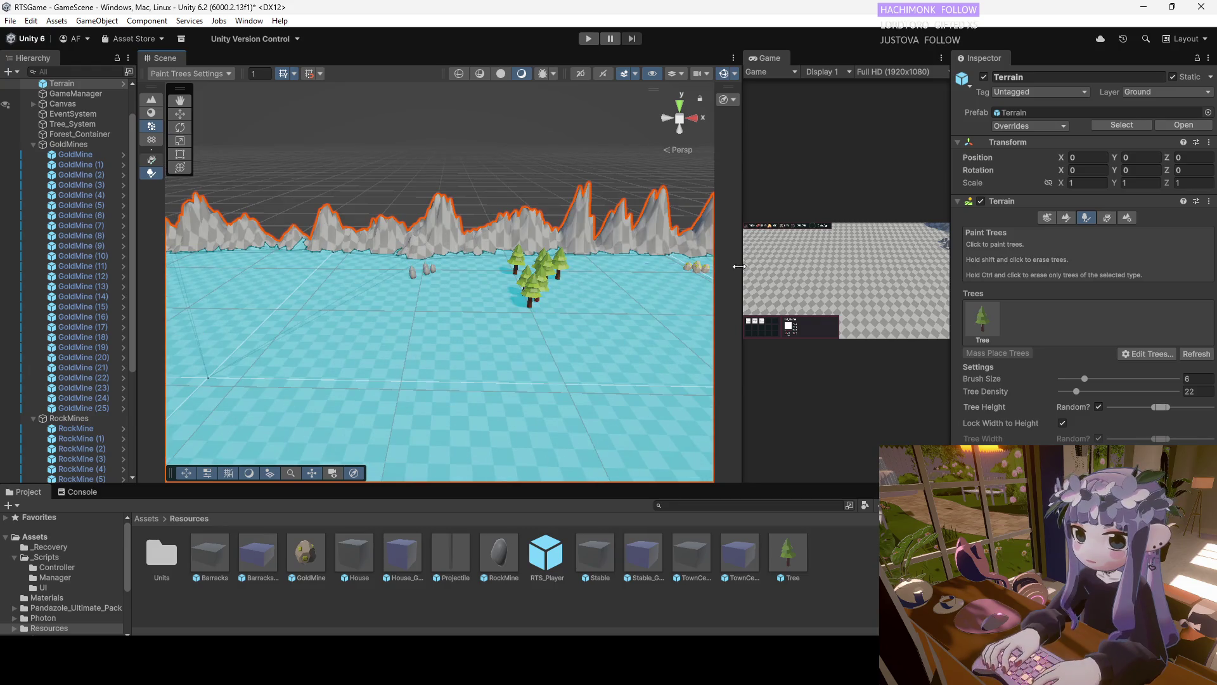
pyautogui.keyDown('shift'); pyautogui.click(539, 294); pyautogui.keyUp('shift')
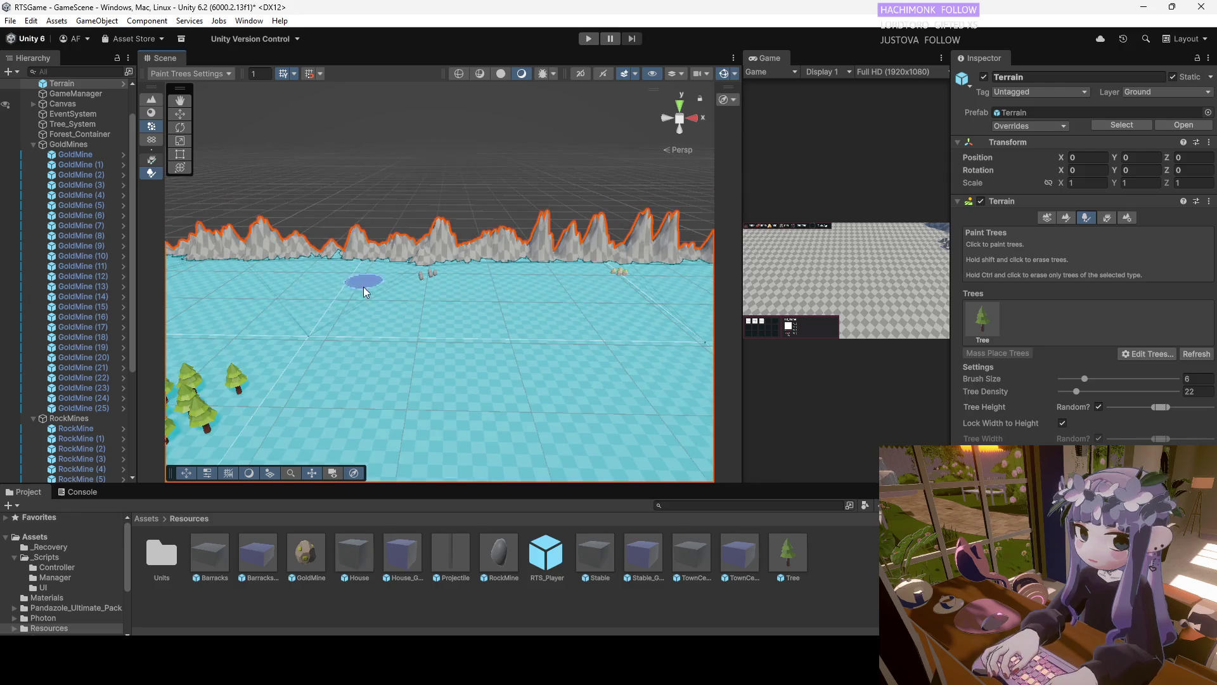
pyautogui.scroll(3, 395, 269)
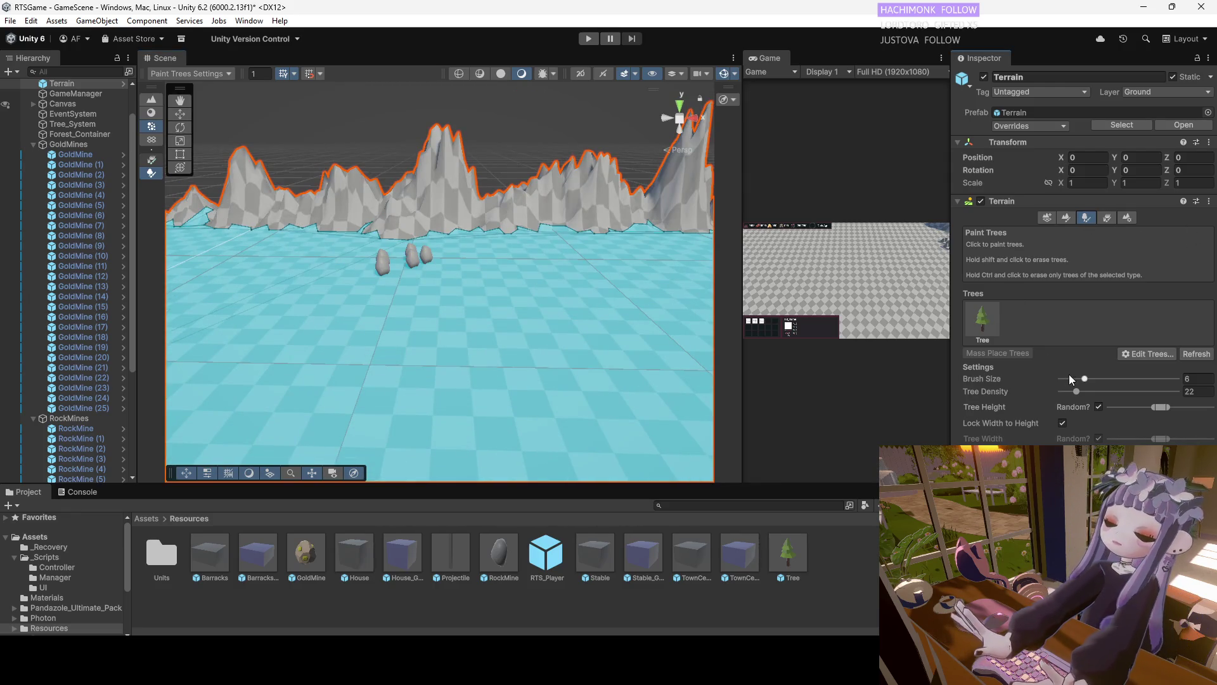
# Paint a small clump of pine trees left of the rocks, then select Tree_System
pyautogui.click(1084, 379)
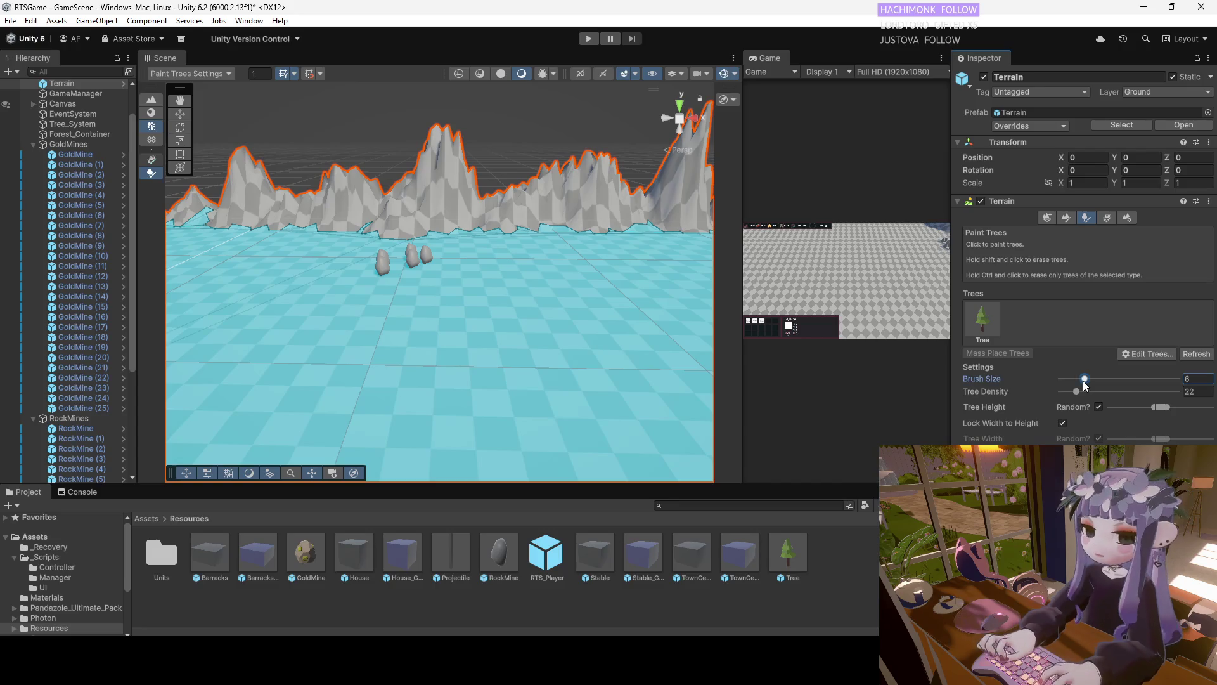
pyautogui.doubleClick(977, 325)
pyautogui.click(975, 263)
pyautogui.click(271, 272)
pyautogui.moveTo(570, 279)
pyautogui.mouseDown()
pyautogui.moveTo(581, 313)
pyautogui.moveTo(571, 298)
pyautogui.mouseUp()
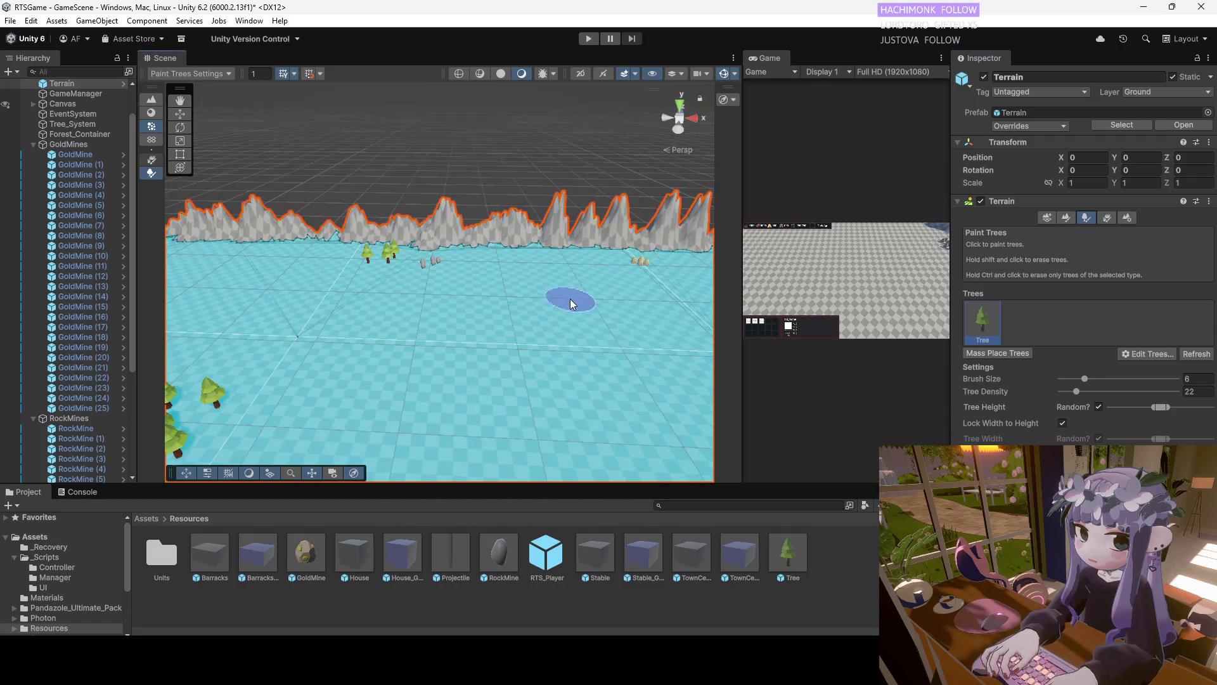
pyautogui.click(349, 279)
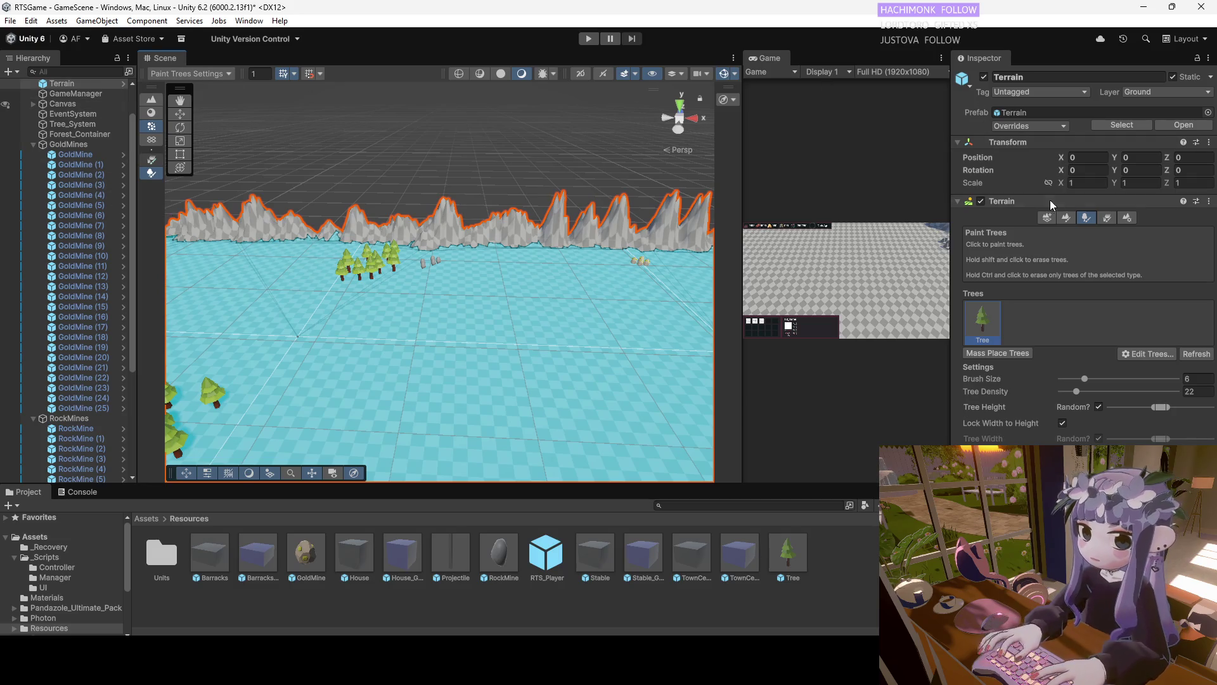
pyautogui.click(1048, 216)
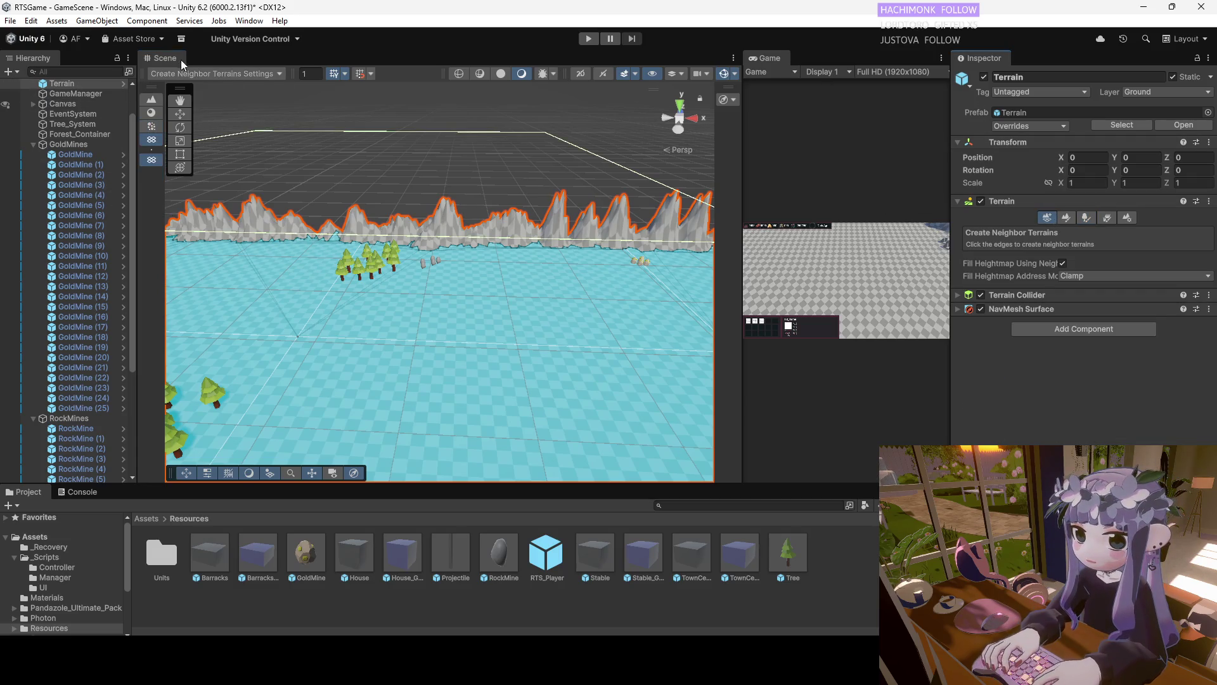
pyautogui.click(68, 124)
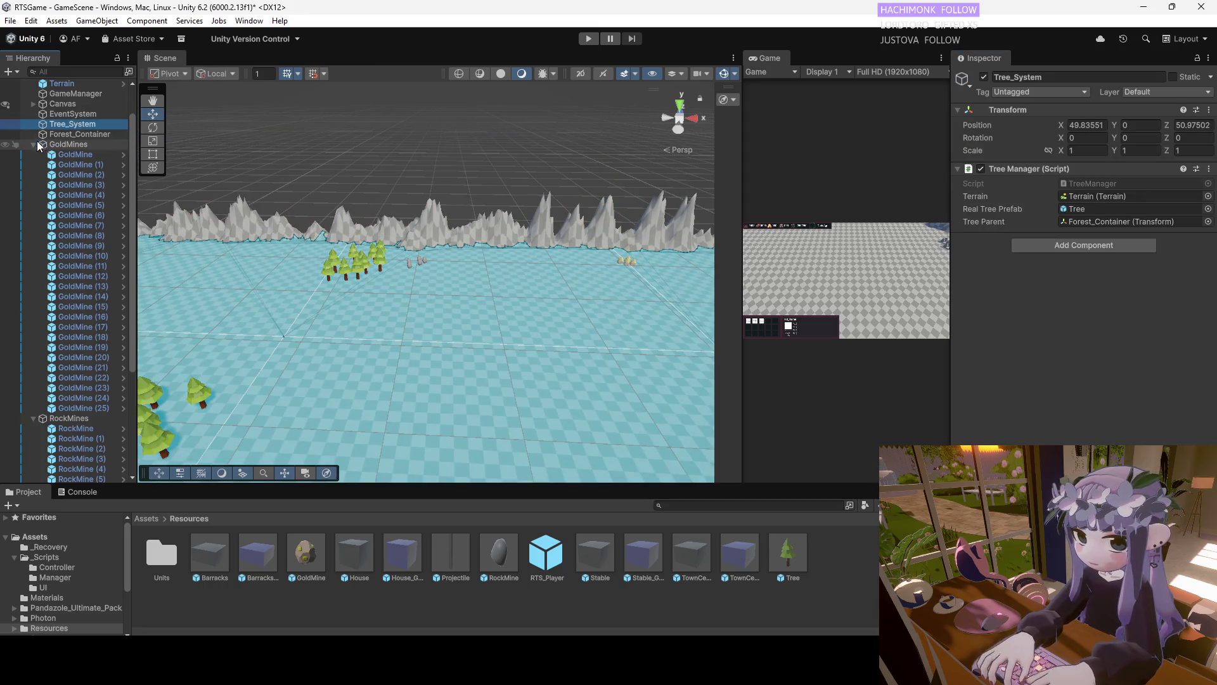
# Box-select five rock mines in the scene and shift them to the right
pyautogui.click(36, 142)
pyautogui.click(33, 145)
pyautogui.click(36, 196)
pyautogui.moveTo(446, 254); pyautogui.dragTo(394, 282)
pyautogui.moveTo(470, 265); pyautogui.dragTo(519, 267)
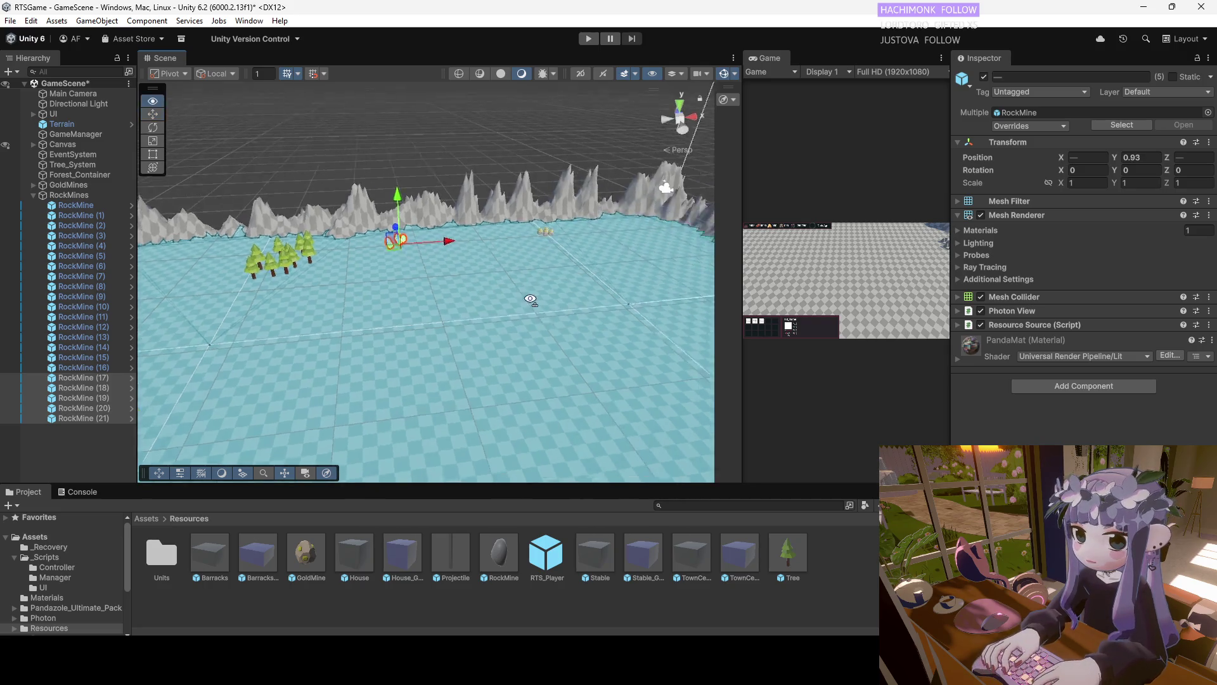
pyautogui.click(398, 245)
pyautogui.moveTo(399, 244)
pyautogui.mouseDown()
pyautogui.moveTo(520, 221)
pyautogui.moveTo(671, 230)
pyautogui.moveTo(456, 429)
pyautogui.moveTo(630, 426)
pyautogui.moveTo(533, 261)
pyautogui.moveTo(227, 305)
pyautogui.mouseUp()
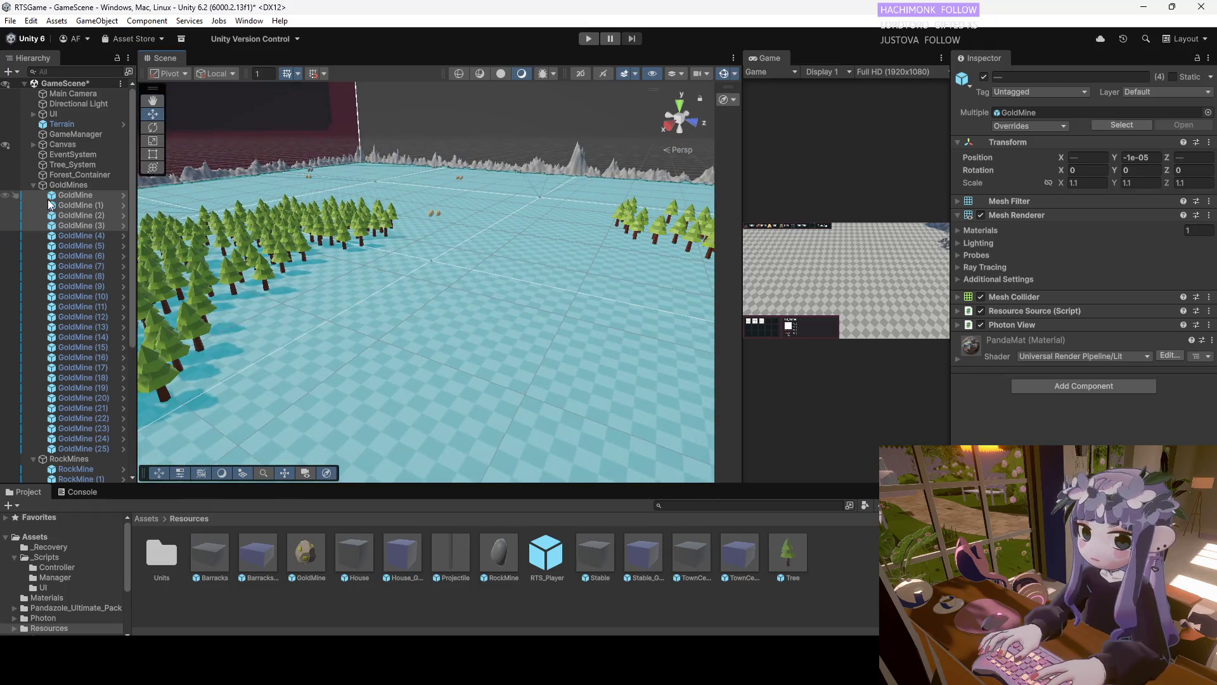
# Place a new RockMine from the Resources prefab on the open ground
pyautogui.click(37, 183)
pyautogui.click(35, 188)
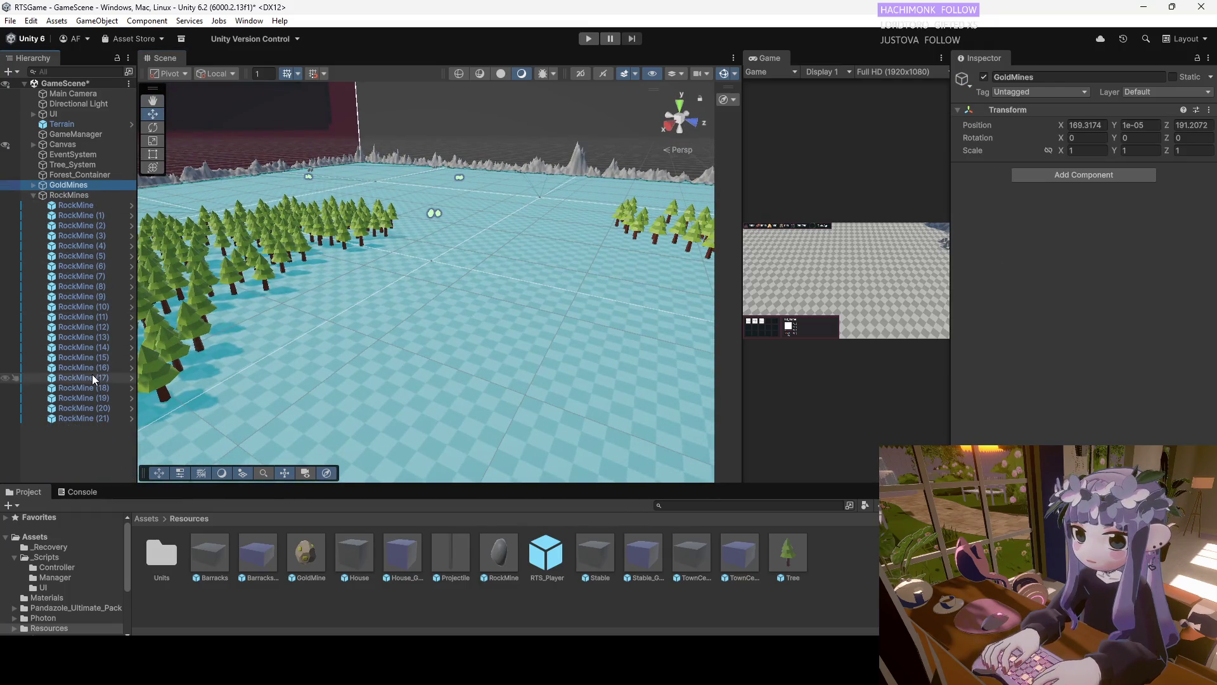
pyautogui.click(82, 216)
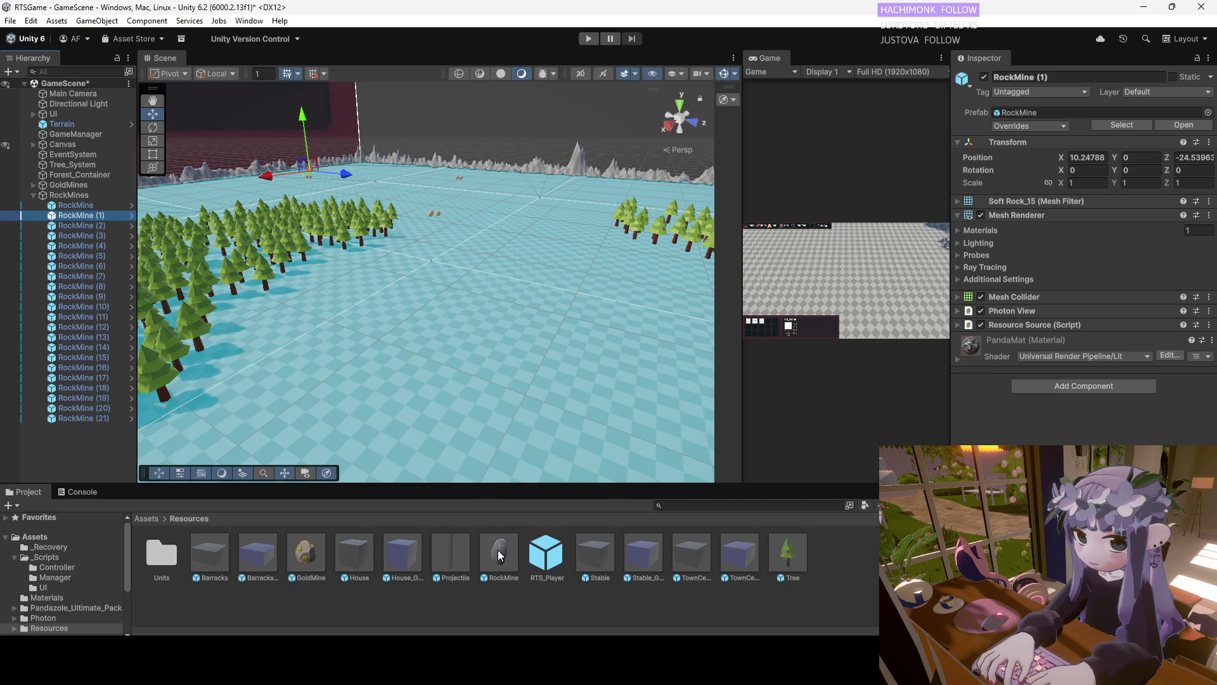
pyautogui.click(100, 420)
pyautogui.moveTo(499, 555); pyautogui.dragTo(449, 342)
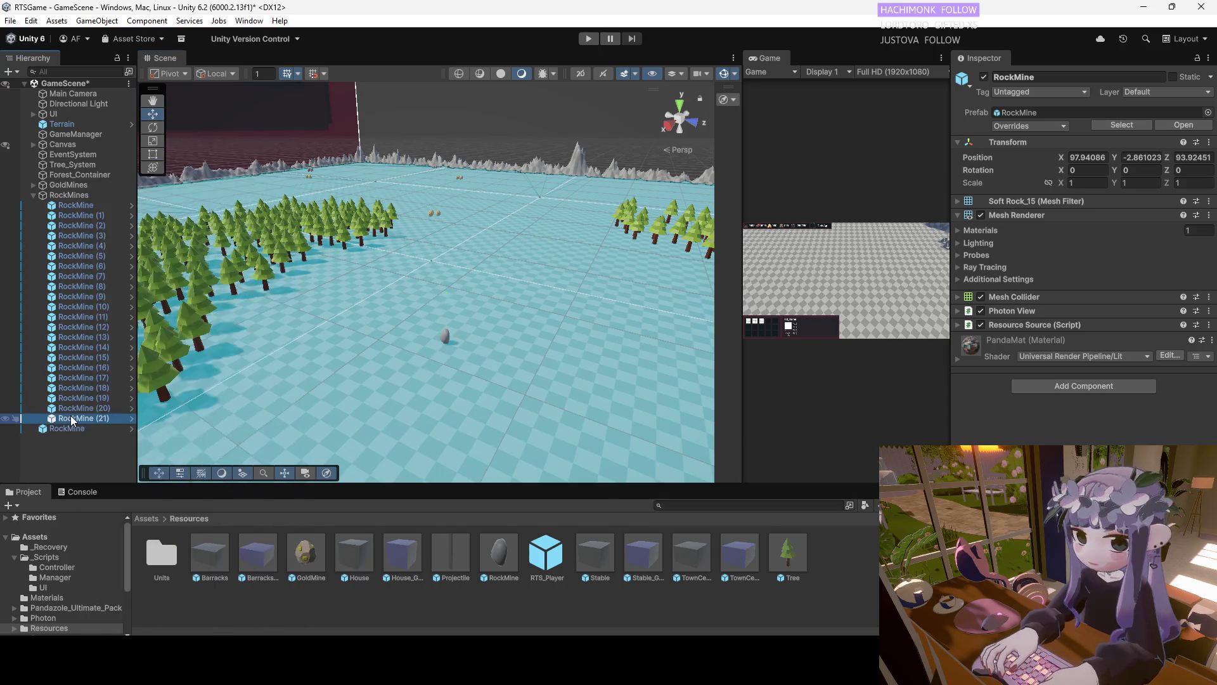
# Rename the newly placed rock mine to RockMine (22) and move it slightly left
pyautogui.rightClick(70, 416)
pyautogui.click(101, 179)
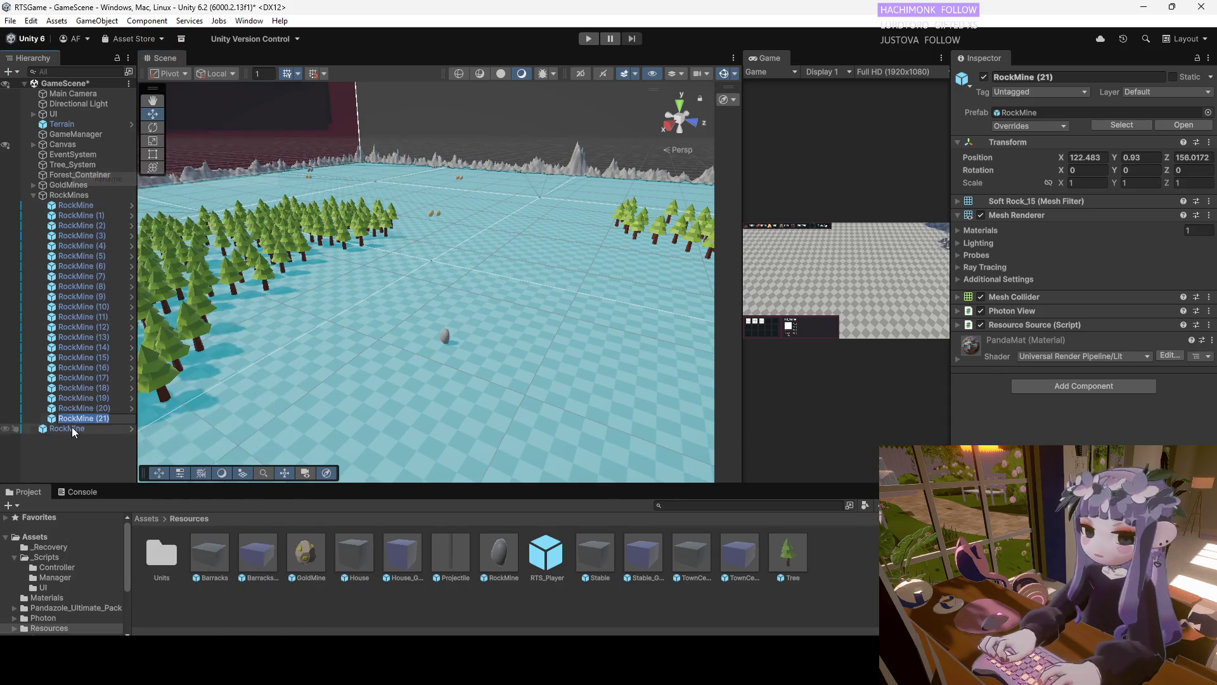
pyautogui.click(75, 429)
pyautogui.rightClick(77, 429)
pyautogui.click(114, 207)
pyautogui.write('(21)')
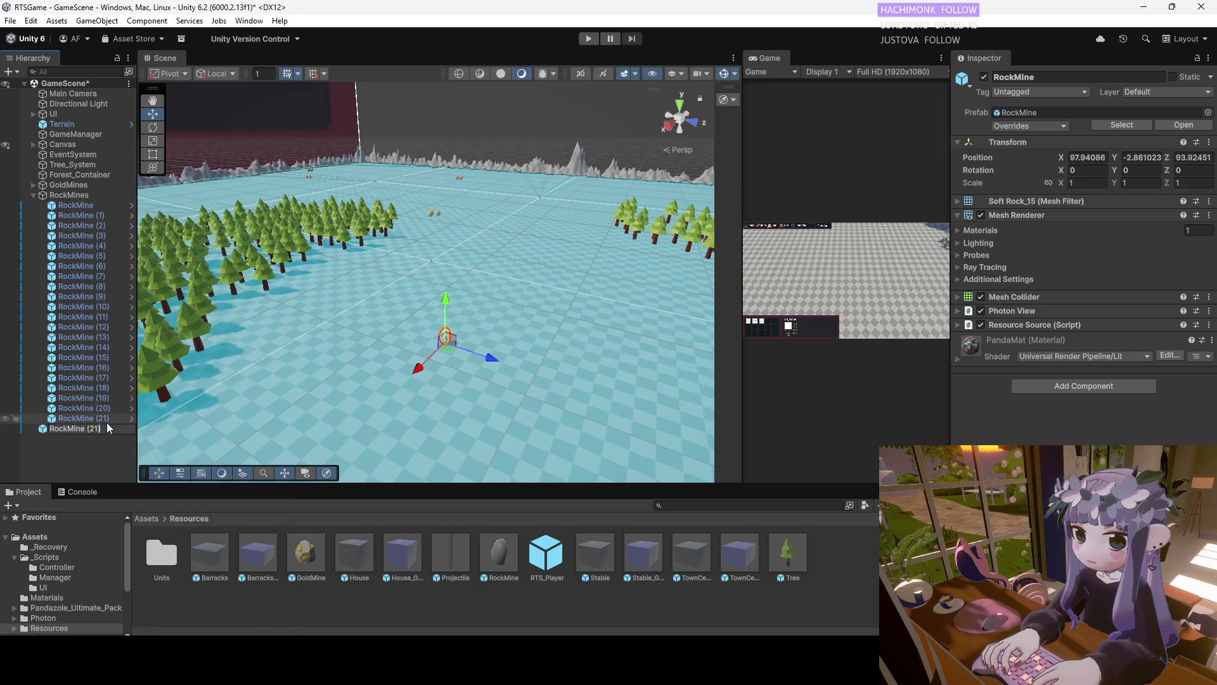
pyautogui.press('BackSpace')
pyautogui.write('2')
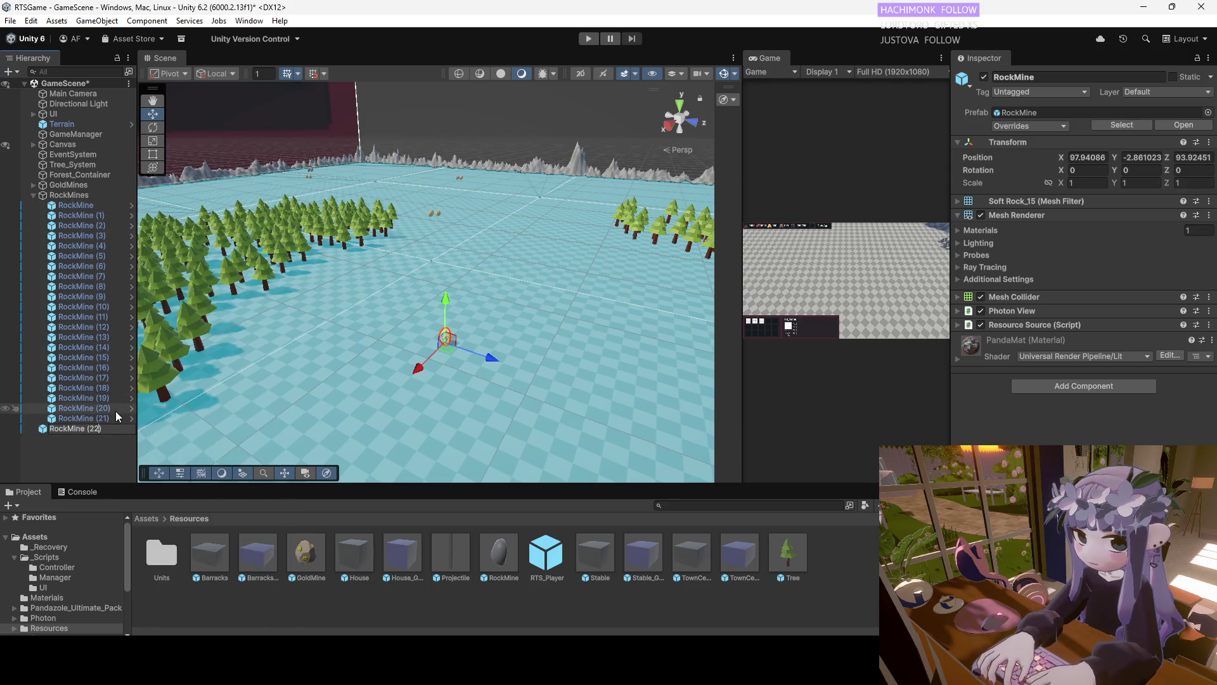
pyautogui.click(81, 437)
pyautogui.click(79, 430)
pyautogui.click(79, 430)
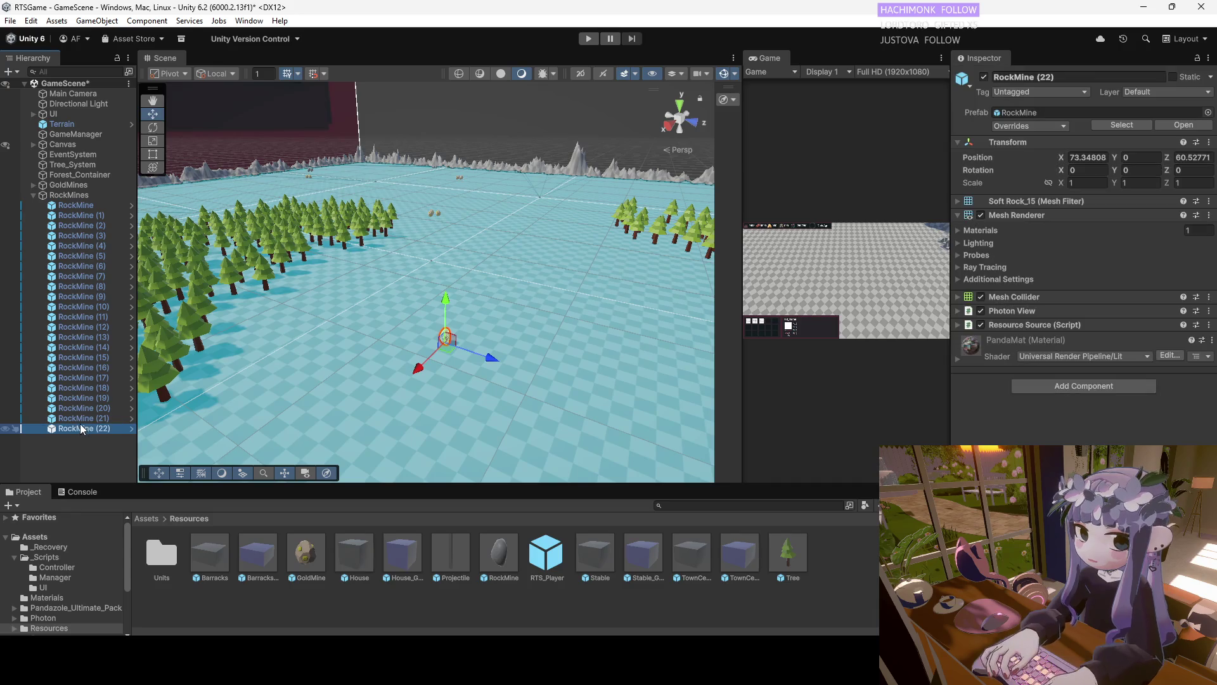
pyautogui.moveTo(492, 355); pyautogui.dragTo(254, 355)
# Duplicate it into RockMine (23) to (25), offset each copy, and select all four
pyautogui.click(86, 432)
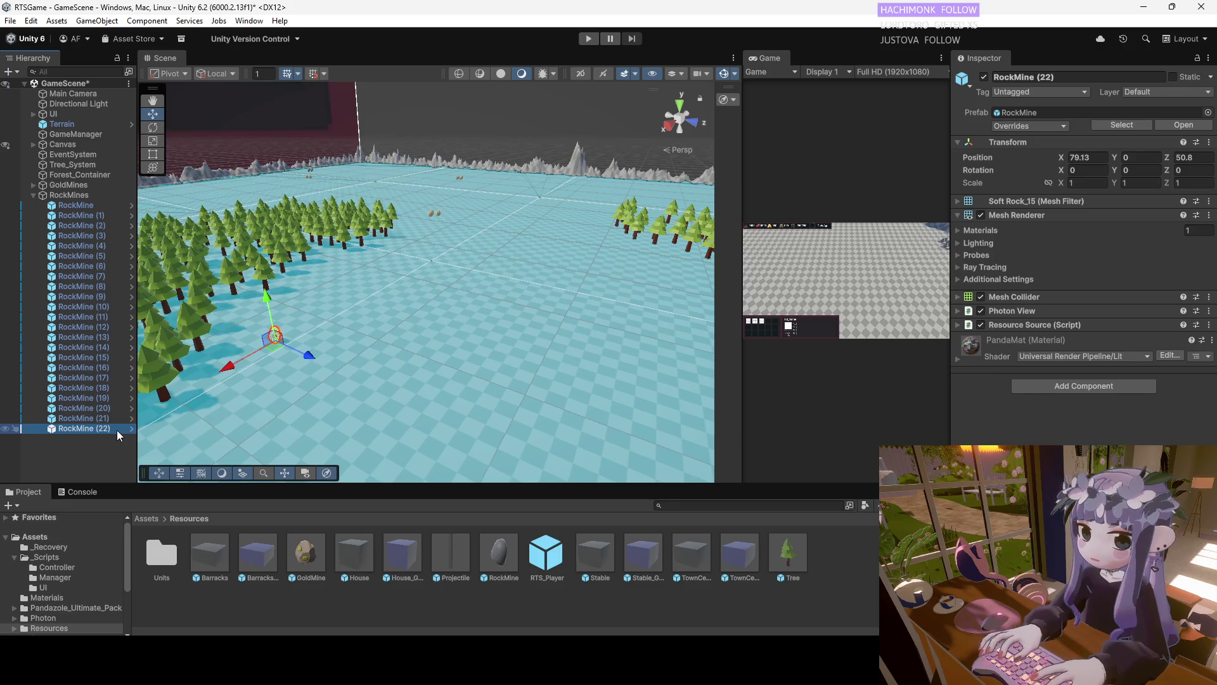
pyautogui.hotkey('ctrl', 'd')
pyautogui.hotkey('ctrl', 'd')
pyautogui.click(111, 438)
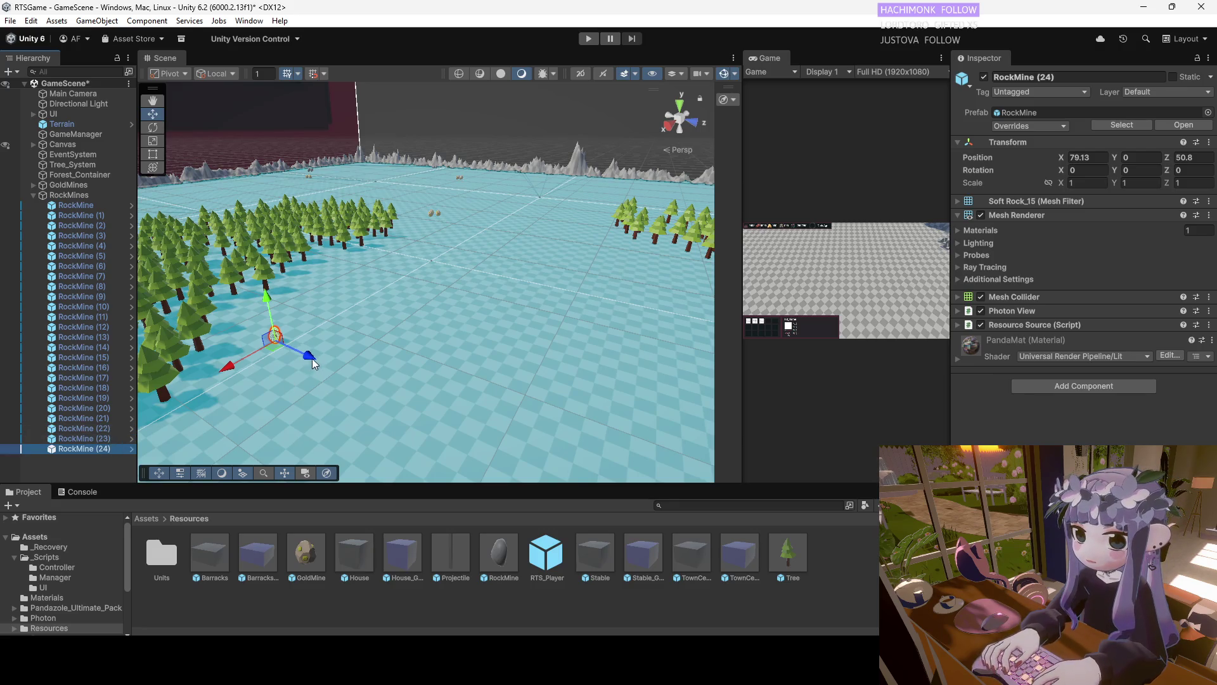
pyautogui.hotkey('ctrl', 'z')
pyautogui.moveTo(307, 362)
pyautogui.mouseDown()
pyautogui.moveTo(279, 363)
pyautogui.moveTo(304, 367)
pyautogui.mouseUp()
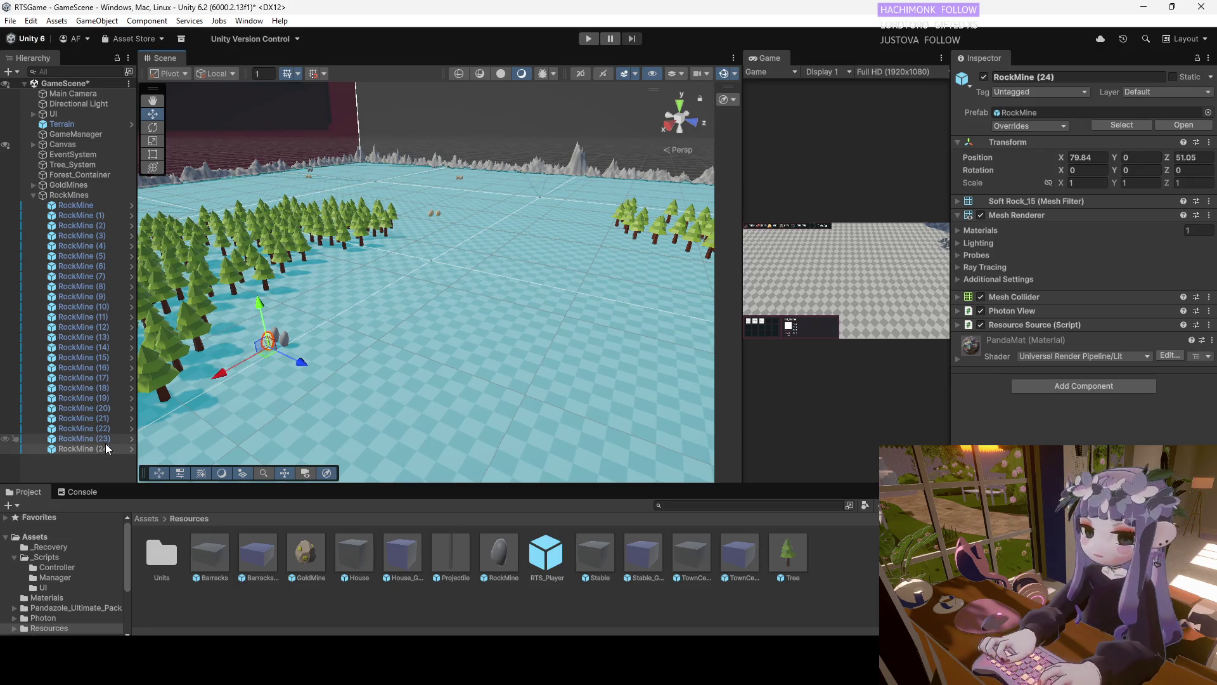
pyautogui.click(102, 433)
pyautogui.click(96, 447)
pyautogui.hotkey('ctrl', 'd')
pyautogui.moveTo(300, 370)
pyautogui.mouseDown()
pyautogui.moveTo(318, 371)
pyautogui.moveTo(245, 371)
pyautogui.moveTo(290, 371)
pyautogui.mouseUp()
pyautogui.moveTo(104, 433); pyautogui.dragTo(108, 458)
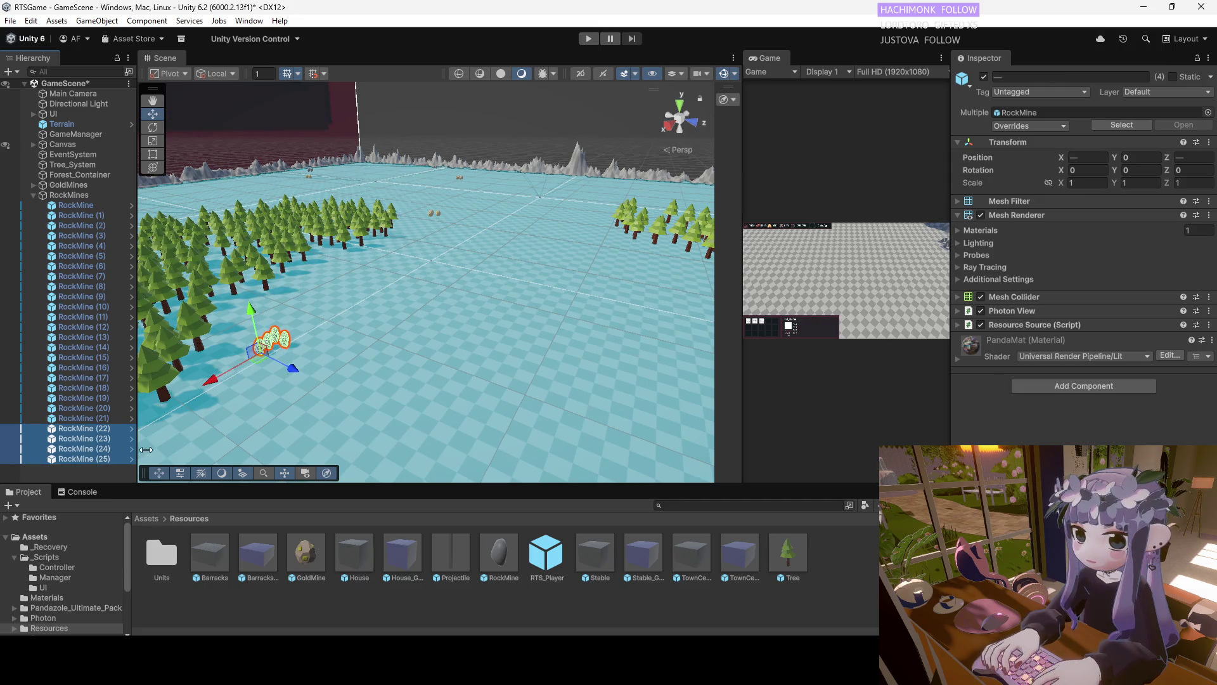
# Duplicate the four selected rock mines and move the copies toward the tree line
pyautogui.hotkey('ctrl', 'd')
pyautogui.moveTo(291, 371)
pyautogui.mouseDown()
pyautogui.moveTo(465, 403)
pyautogui.moveTo(482, 444)
pyautogui.mouseUp()
pyautogui.press('f')
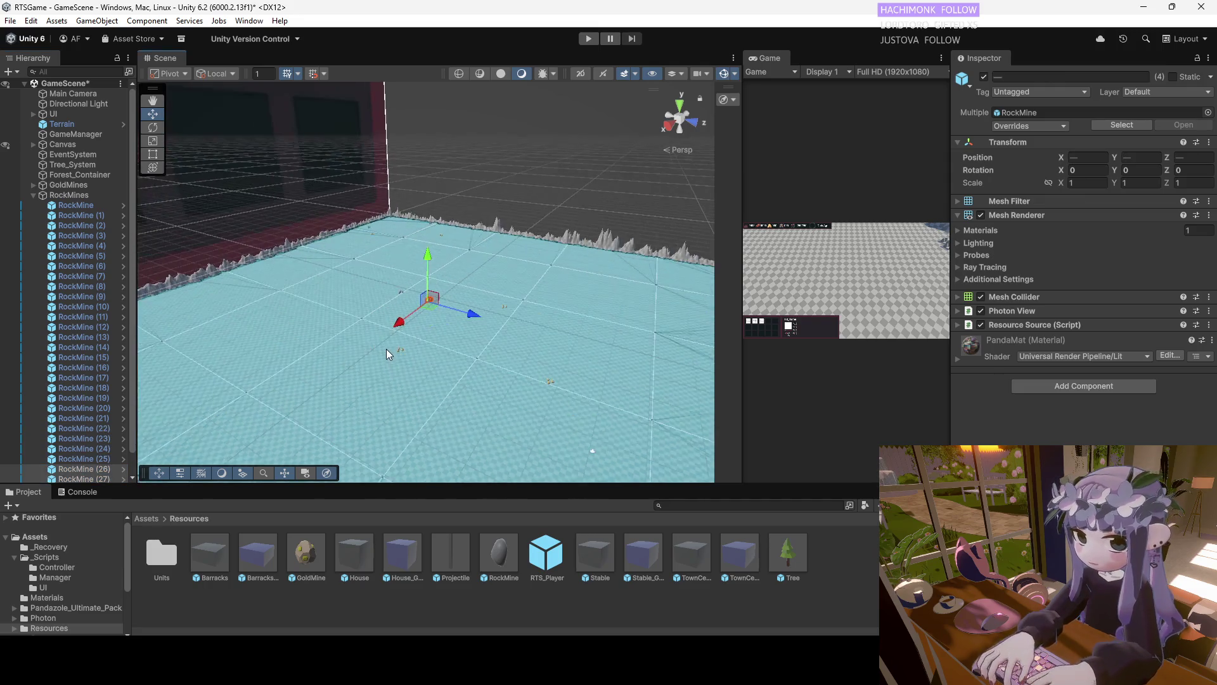
pyautogui.moveTo(424, 343); pyautogui.dragTo(558, 379)
pyautogui.moveTo(402, 311)
pyautogui.mouseDown()
pyautogui.moveTo(461, 329)
pyautogui.moveTo(444, 342)
pyautogui.moveTo(424, 350)
pyautogui.moveTo(391, 265)
pyautogui.moveTo(519, 246)
pyautogui.moveTo(552, 266)
pyautogui.moveTo(582, 329)
pyautogui.moveTo(691, 317)
pyautogui.moveTo(291, 306)
pyautogui.moveTo(397, 307)
pyautogui.mouseUp()
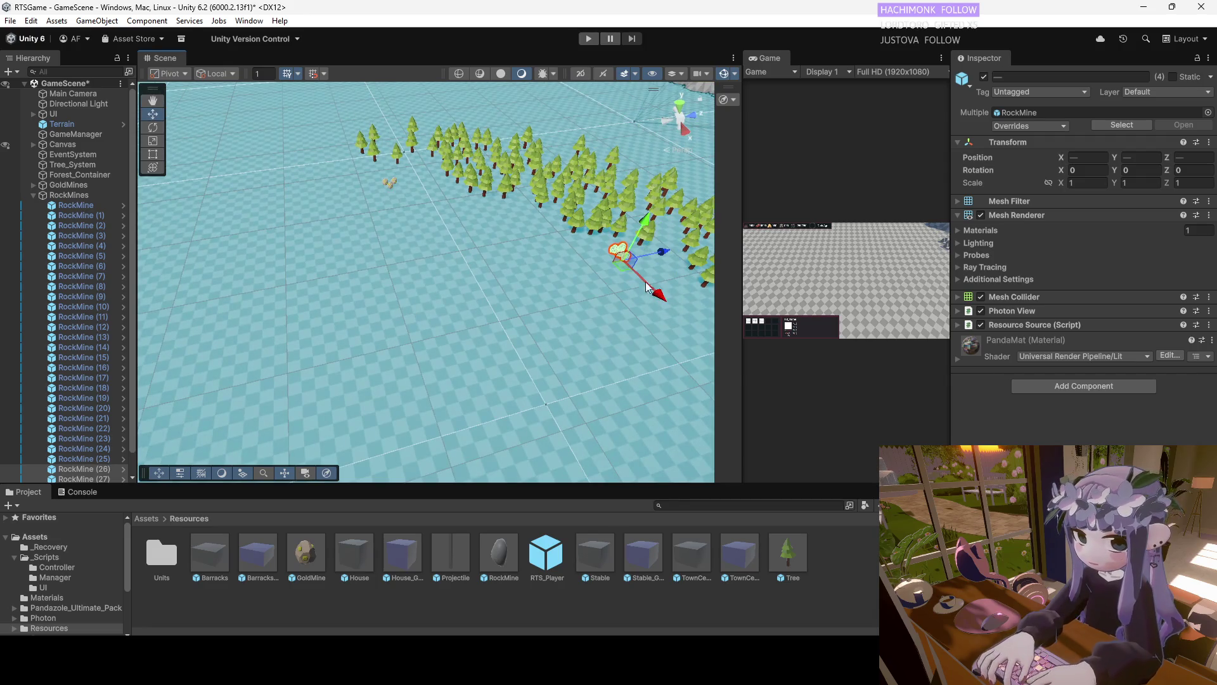
pyautogui.moveTo(627, 282)
pyautogui.mouseDown()
pyautogui.moveTo(381, 280)
pyautogui.moveTo(353, 204)
pyautogui.moveTo(503, 205)
pyautogui.moveTo(489, 226)
pyautogui.moveTo(286, 222)
pyautogui.moveTo(321, 264)
pyautogui.moveTo(462, 337)
pyautogui.moveTo(364, 331)
pyautogui.moveTo(383, 307)
pyautogui.moveTo(351, 266)
pyautogui.moveTo(333, 337)
pyautogui.moveTo(215, 380)
pyautogui.moveTo(457, 293)
pyautogui.moveTo(380, 298)
pyautogui.moveTo(412, 287)
pyautogui.mouseUp()
# Move RockMine (30) on its own to a new spot and fold the RockMines group
pyautogui.scroll(-1, 71, 417)
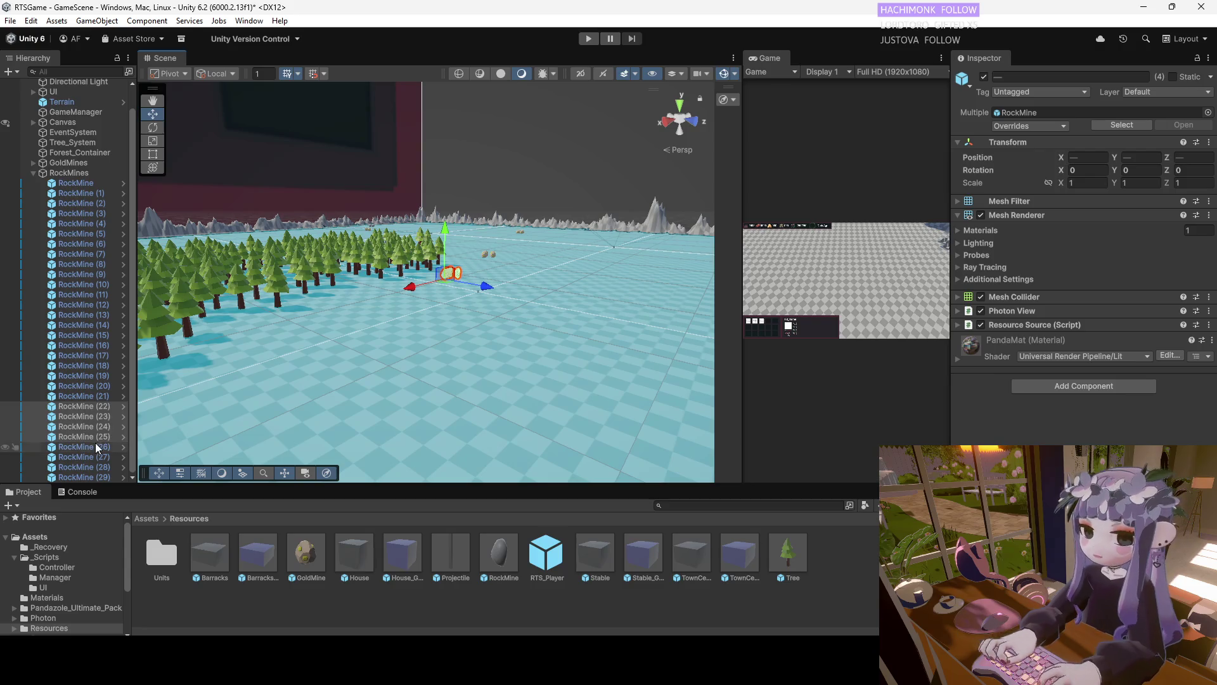
pyautogui.click(95, 447)
pyautogui.keyDown('shift'); pyautogui.click(104, 474); pyautogui.keyUp('shift')
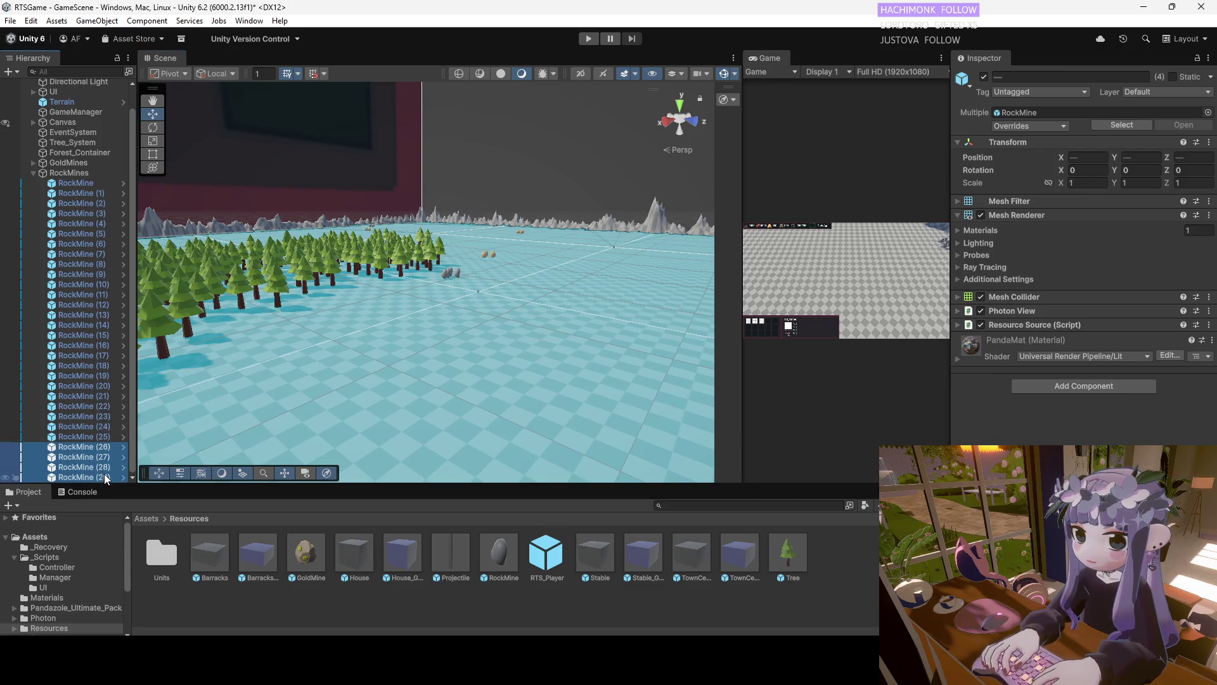
pyautogui.press('Down')
pyautogui.press('f')
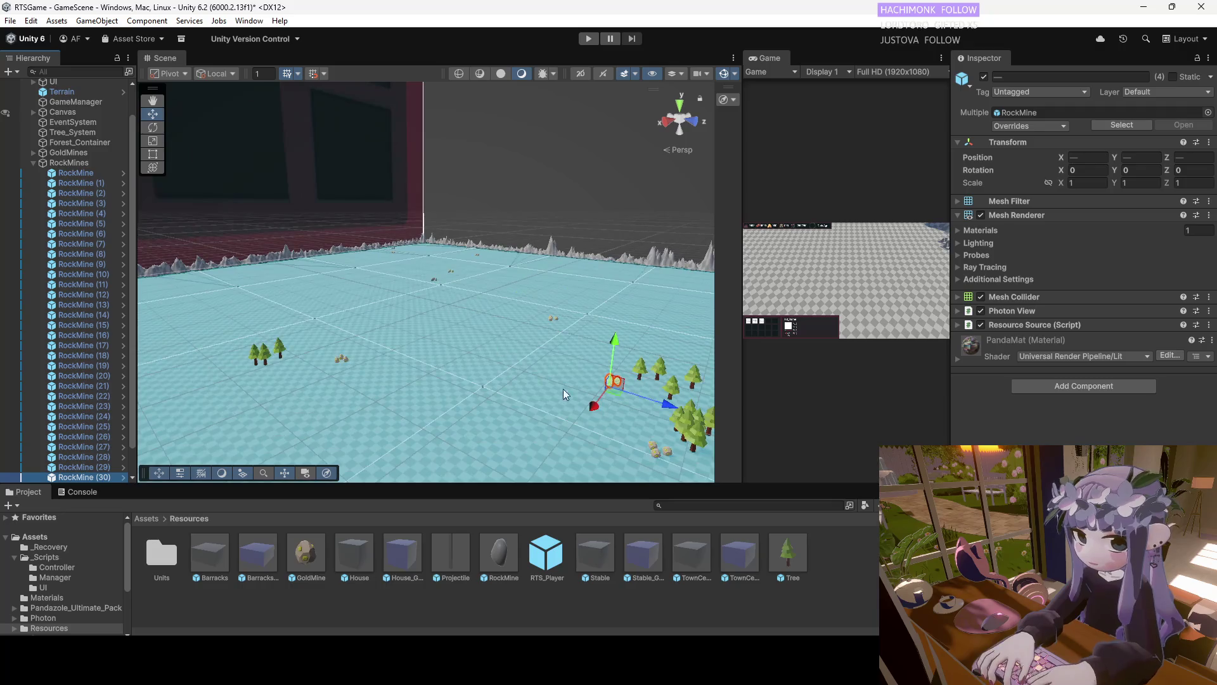
pyautogui.moveTo(593, 409)
pyautogui.mouseDown()
pyautogui.moveTo(359, 358)
pyautogui.moveTo(380, 361)
pyautogui.moveTo(374, 350)
pyautogui.mouseUp()
pyautogui.press('f')
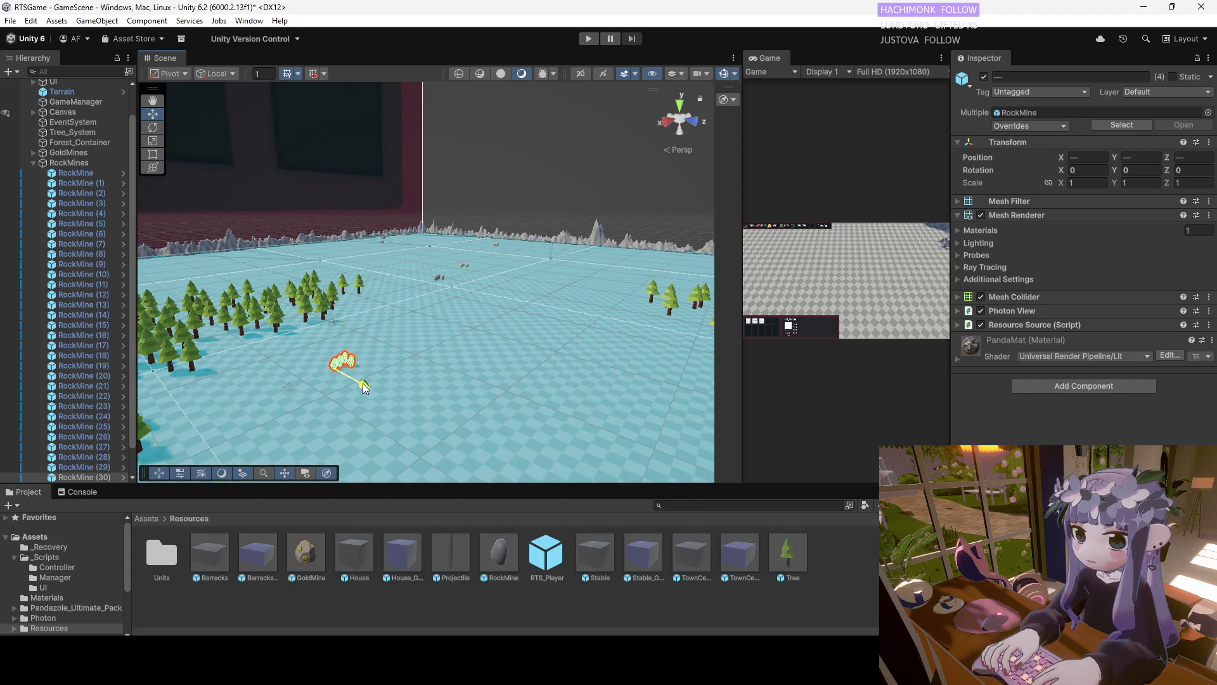
pyautogui.moveTo(348, 358)
pyautogui.mouseDown()
pyautogui.moveTo(482, 378)
pyautogui.moveTo(379, 398)
pyautogui.mouseUp()
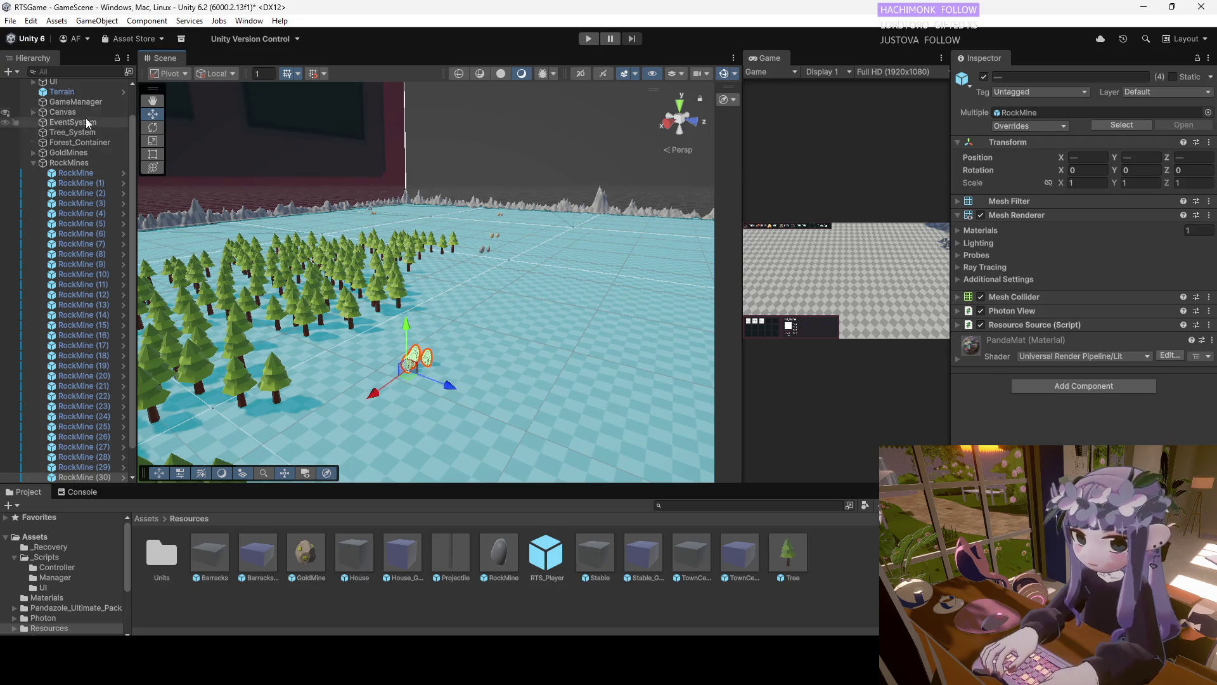
pyautogui.moveTo(591, 114)
pyautogui.mouseDown()
pyautogui.moveTo(590, 153)
pyautogui.moveTo(476, 222)
pyautogui.moveTo(381, 237)
pyautogui.moveTo(414, 261)
pyautogui.moveTo(574, 190)
pyautogui.moveTo(596, 267)
pyautogui.moveTo(507, 278)
pyautogui.moveTo(544, 228)
pyautogui.moveTo(619, 209)
pyautogui.moveTo(570, 283)
pyautogui.moveTo(386, 298)
pyautogui.moveTo(480, 289)
pyautogui.moveTo(304, 206)
pyautogui.mouseUp()
pyautogui.click(35, 165)
pyautogui.moveTo(482, 266)
pyautogui.mouseDown()
pyautogui.moveTo(444, 266)
pyautogui.moveTo(486, 253)
pyautogui.moveTo(341, 292)
pyautogui.moveTo(252, 200)
pyautogui.moveTo(421, 239)
pyautogui.moveTo(454, 296)
pyautogui.moveTo(511, 281)
pyautogui.moveTo(412, 267)
pyautogui.moveTo(289, 274)
pyautogui.mouseUp()
pyautogui.moveTo(401, 307)
pyautogui.mouseDown()
pyautogui.moveTo(329, 291)
pyautogui.moveTo(375, 302)
pyautogui.moveTo(374, 321)
pyautogui.mouseUp()
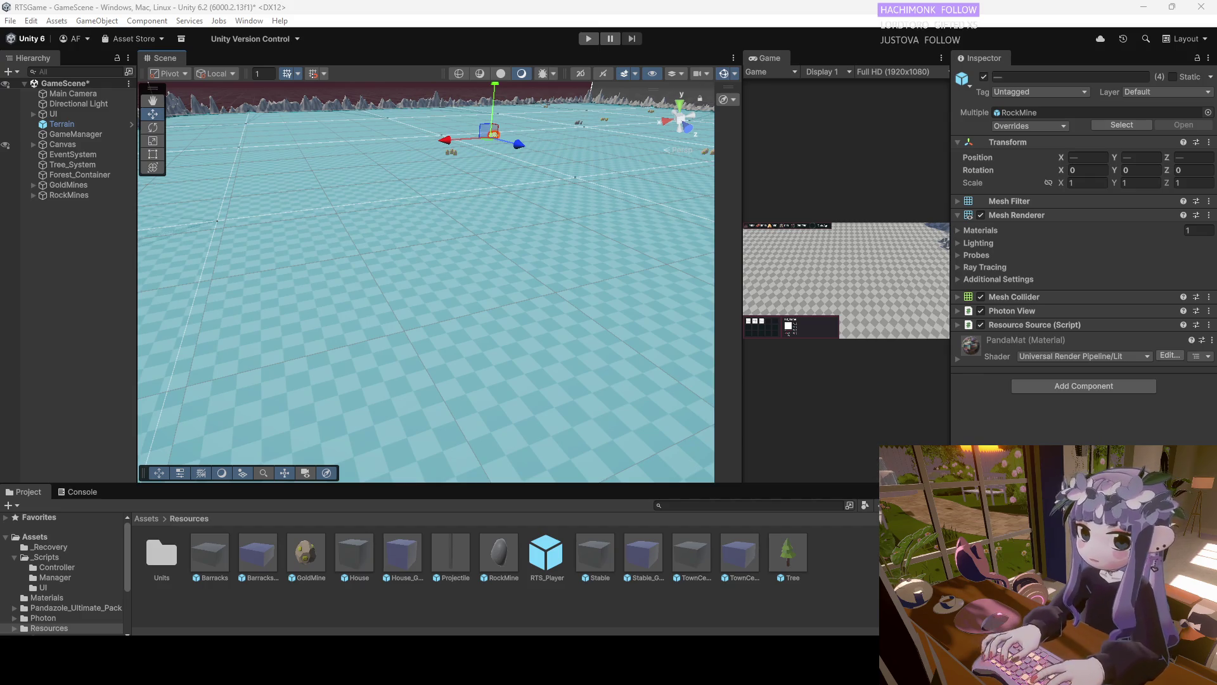
# Review the convex mesh warning details in the Console
pyautogui.click(73, 492)
pyautogui.click(102, 592)
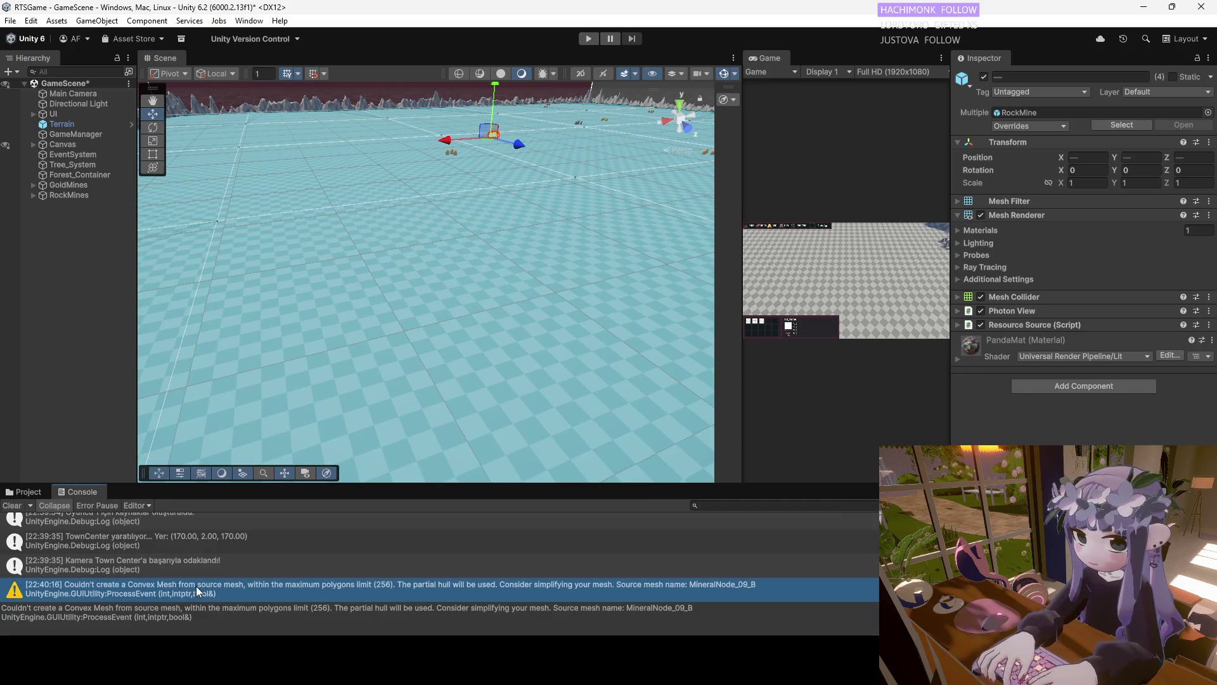
pyautogui.moveTo(538, 406)
pyautogui.mouseDown()
pyautogui.moveTo(393, 355)
pyautogui.moveTo(446, 355)
pyautogui.moveTo(437, 342)
pyautogui.mouseUp()
pyautogui.moveTo(311, 420)
pyautogui.mouseDown()
pyautogui.moveTo(336, 386)
pyautogui.moveTo(402, 381)
pyautogui.moveTo(374, 385)
pyautogui.moveTo(405, 306)
pyautogui.moveTo(412, 294)
pyautogui.moveTo(438, 306)
pyautogui.mouseUp()
# Duplicate RockMine (31) and move the new copy to a spot near the pines
pyautogui.doubleClick(75, 124)
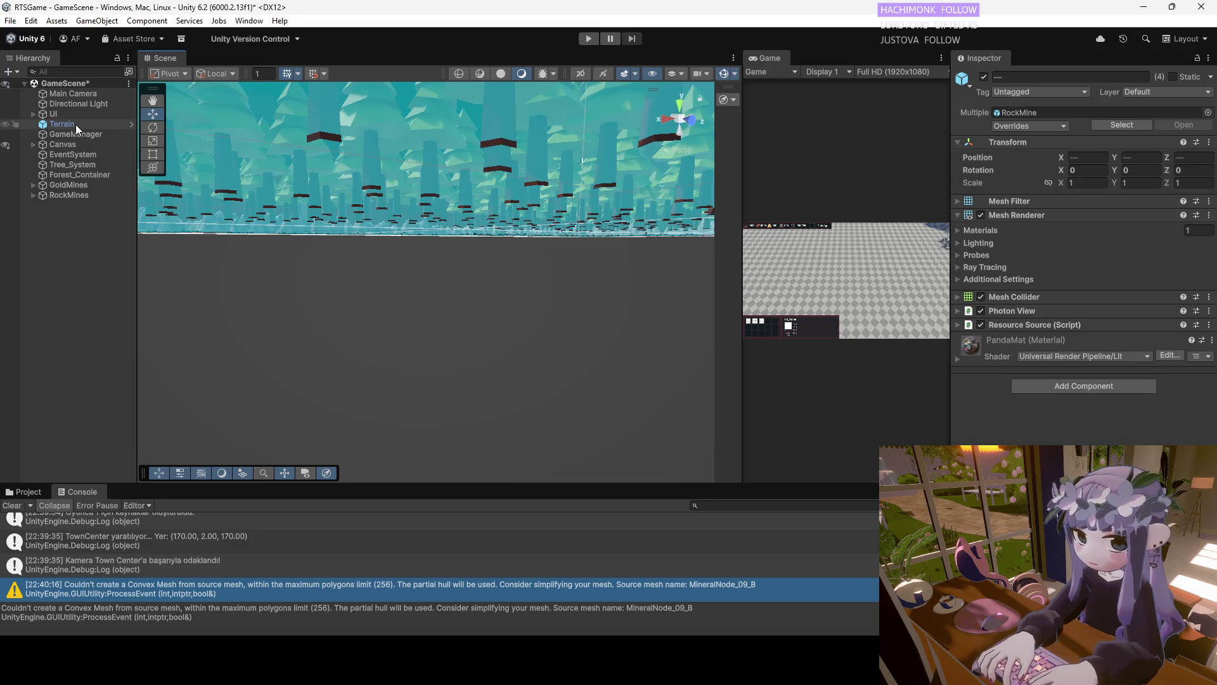
pyautogui.moveTo(434, 361)
pyautogui.mouseDown()
pyautogui.moveTo(367, 231)
pyautogui.moveTo(373, 282)
pyautogui.mouseUp()
pyautogui.moveTo(323, 271)
pyautogui.mouseDown()
pyautogui.moveTo(339, 399)
pyautogui.moveTo(339, 387)
pyautogui.mouseUp()
pyautogui.press('w')
pyautogui.click(346, 365)
pyautogui.hotkey('ctrl', 'd')
pyautogui.hotkey('ctrl', 'd')
pyautogui.moveTo(273, 366); pyautogui.dragTo(262, 372)
pyautogui.click(33, 132)
pyautogui.moveTo(329, 349)
pyautogui.mouseDown()
pyautogui.moveTo(388, 343)
pyautogui.moveTo(412, 406)
pyautogui.moveTo(538, 316)
pyautogui.moveTo(268, 328)
pyautogui.moveTo(260, 381)
pyautogui.mouseUp()
pyautogui.click(390, 430)
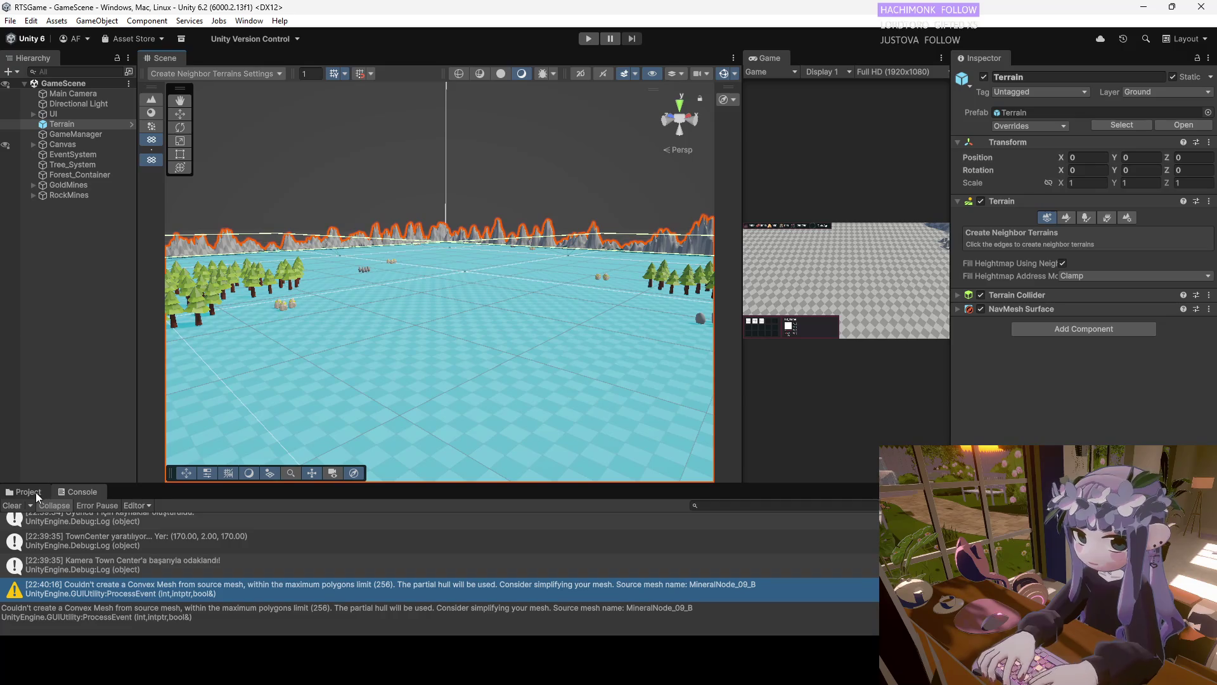
# Open the Assets/Resources/Units folder in the Project window
pyautogui.click(39, 493)
pyautogui.click(64, 493)
pyautogui.click(28, 492)
pyautogui.click(45, 534)
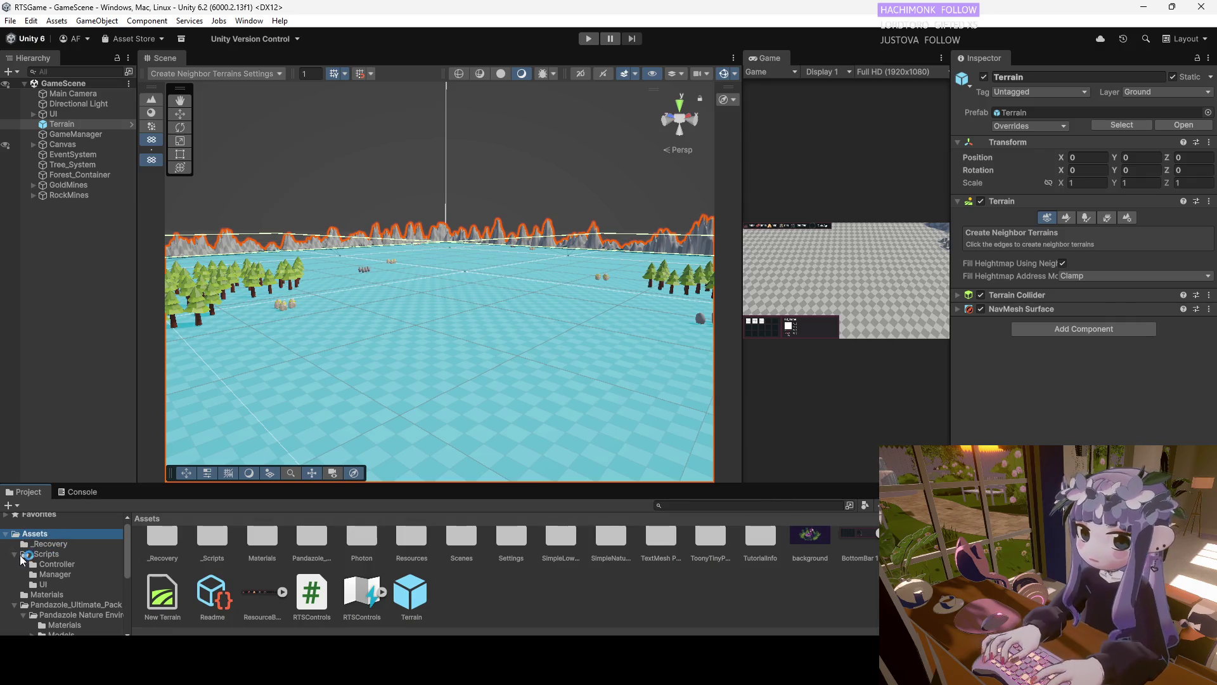
pyautogui.click(15, 554)
pyautogui.click(14, 574)
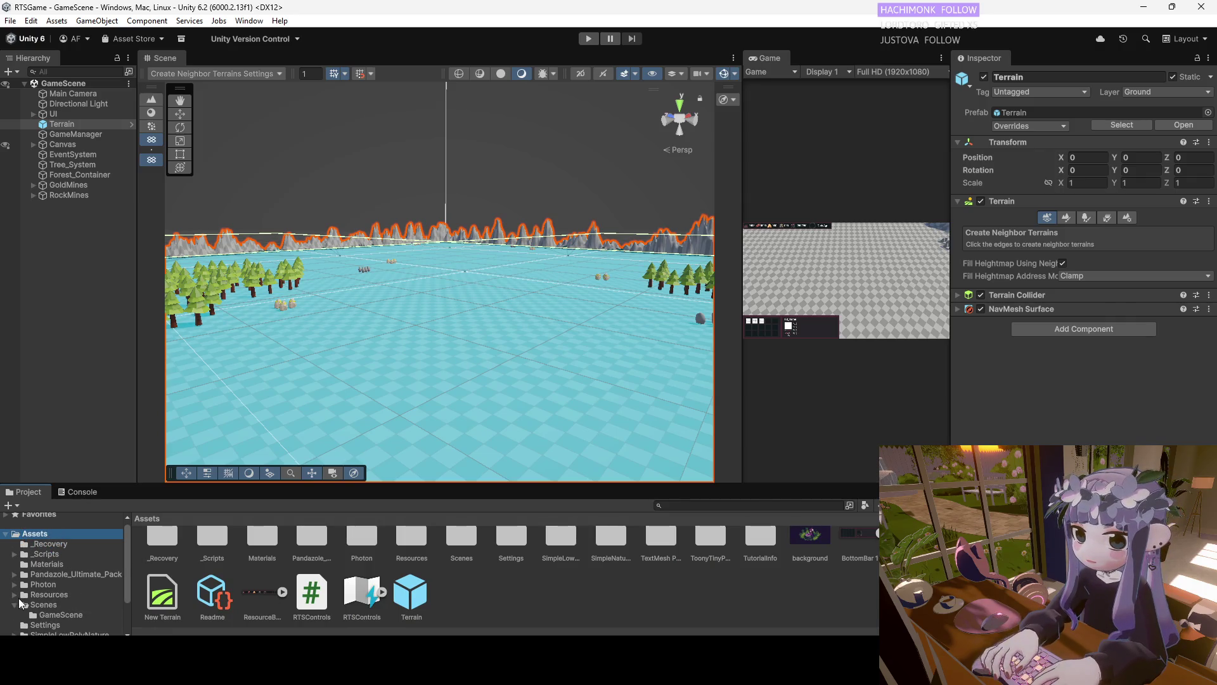
pyautogui.click(40, 594)
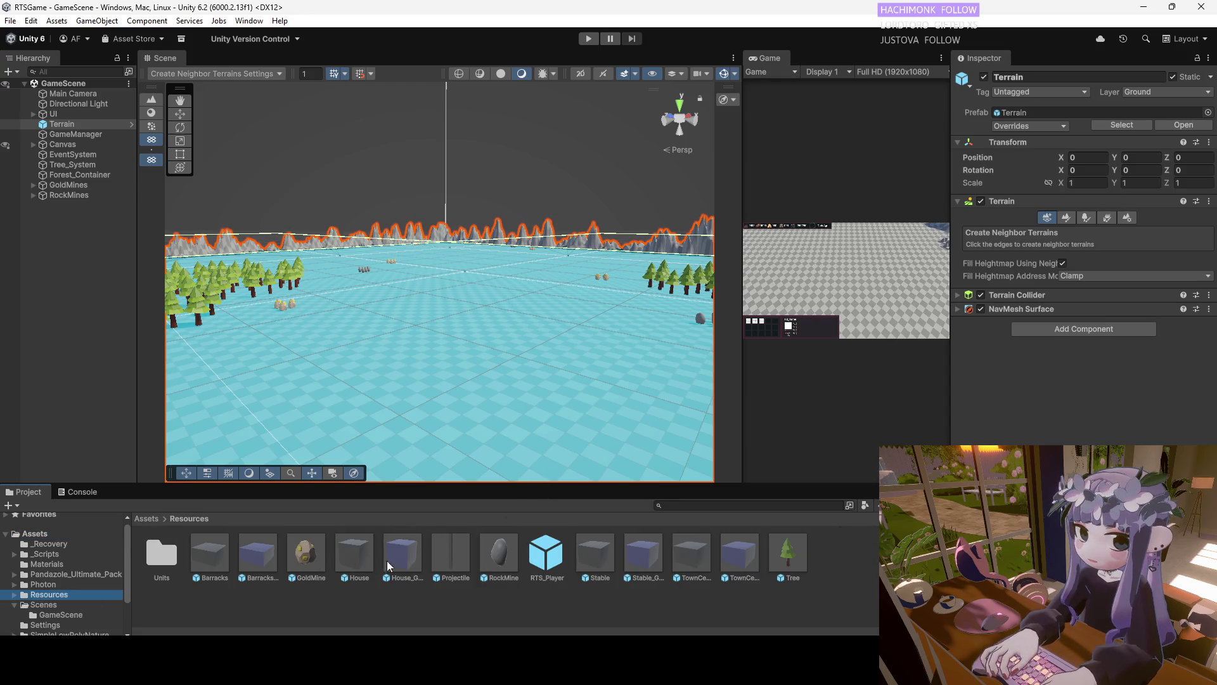
pyautogui.doubleClick(151, 561)
# Inspect the Turkey prefab, showing its 0.4 scale and Unit Controller component
pyautogui.click(307, 553)
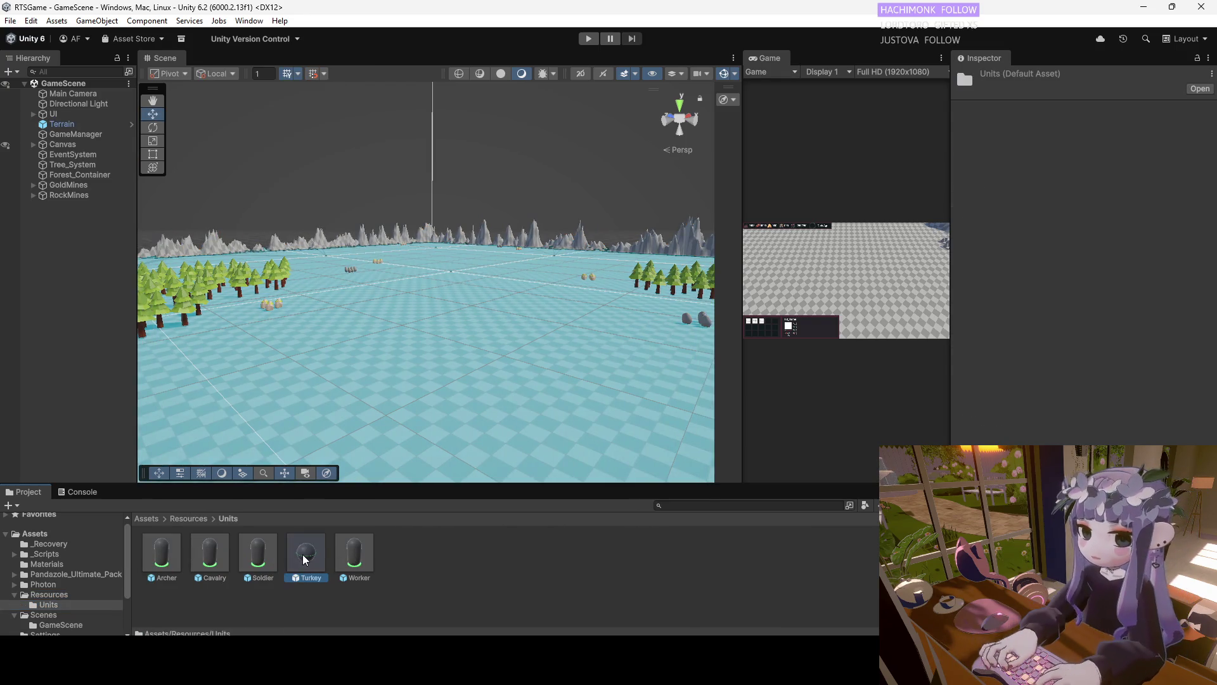
pyautogui.moveTo(472, 347)
pyautogui.mouseDown()
pyautogui.moveTo(291, 400)
pyautogui.moveTo(193, 401)
pyautogui.moveTo(255, 512)
pyautogui.mouseUp()
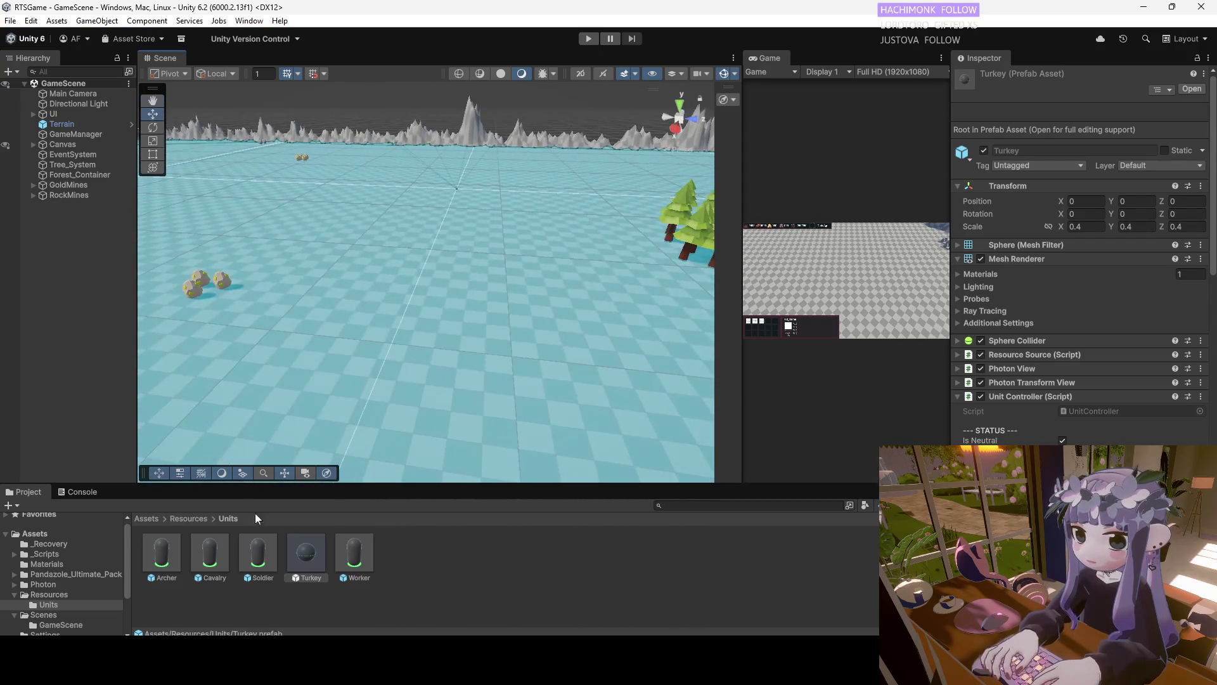
pyautogui.click(241, 39)
pyautogui.click(248, 20)
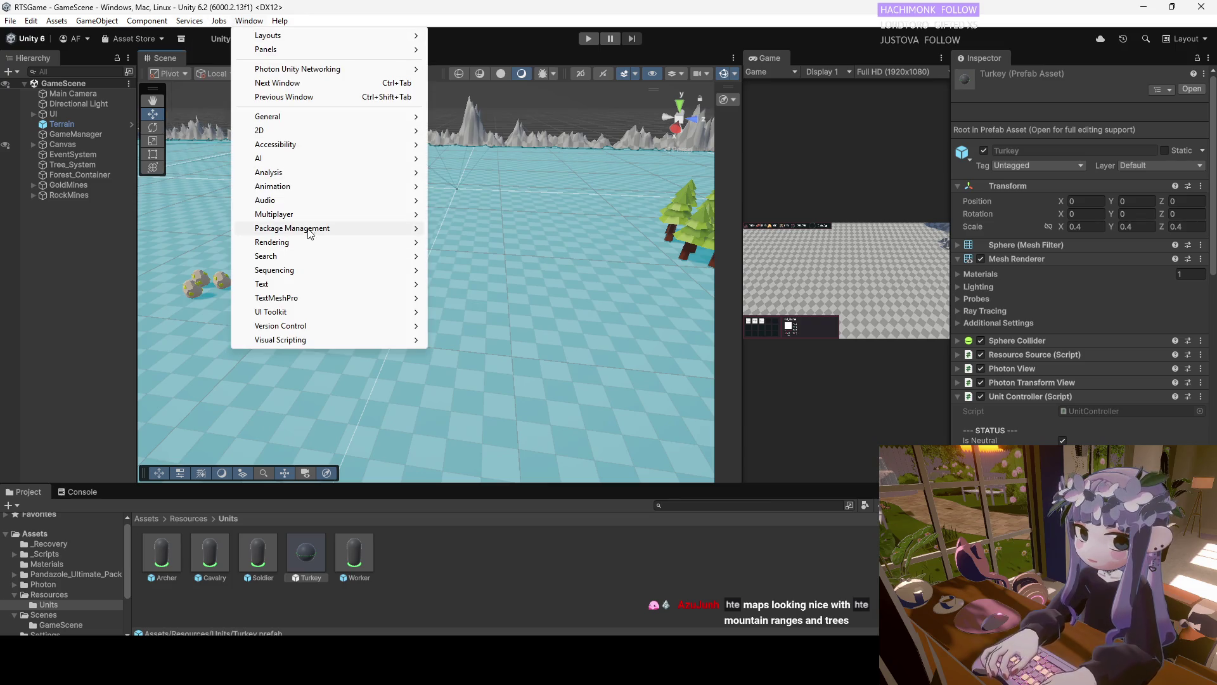
# Search My Assets for 'animals', download the Animals FREE pack and start its import
pyautogui.moveTo(323, 230)
pyautogui.click(486, 229)
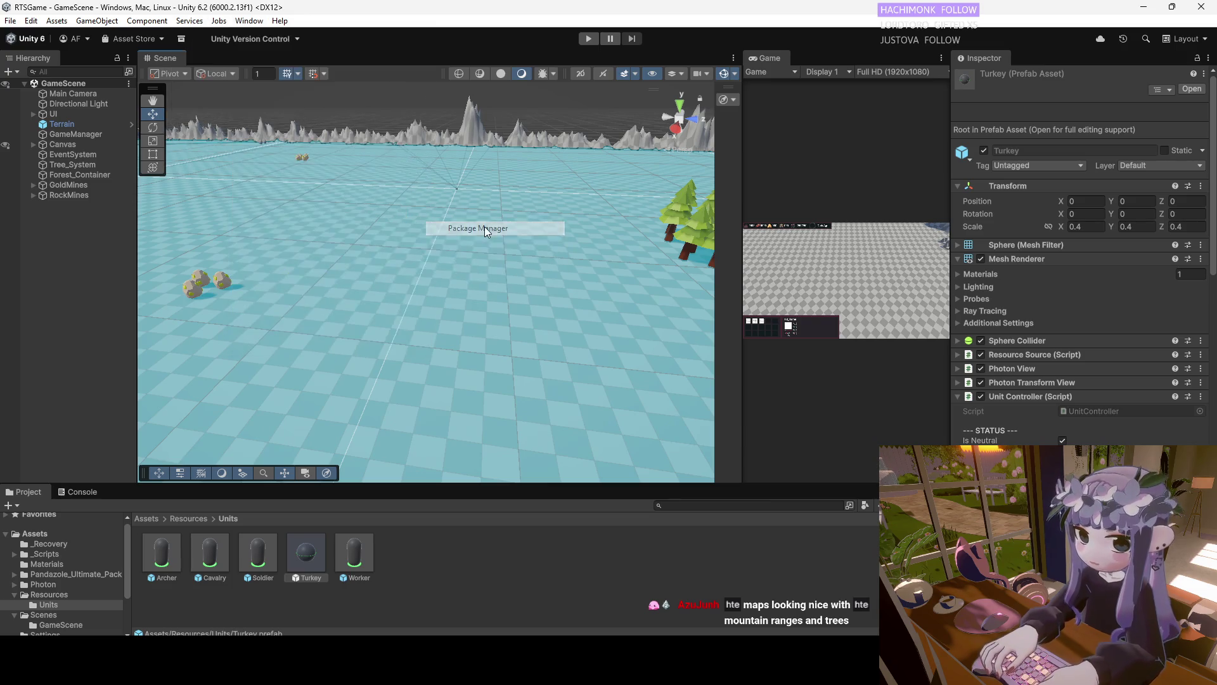
pyautogui.click(517, 221)
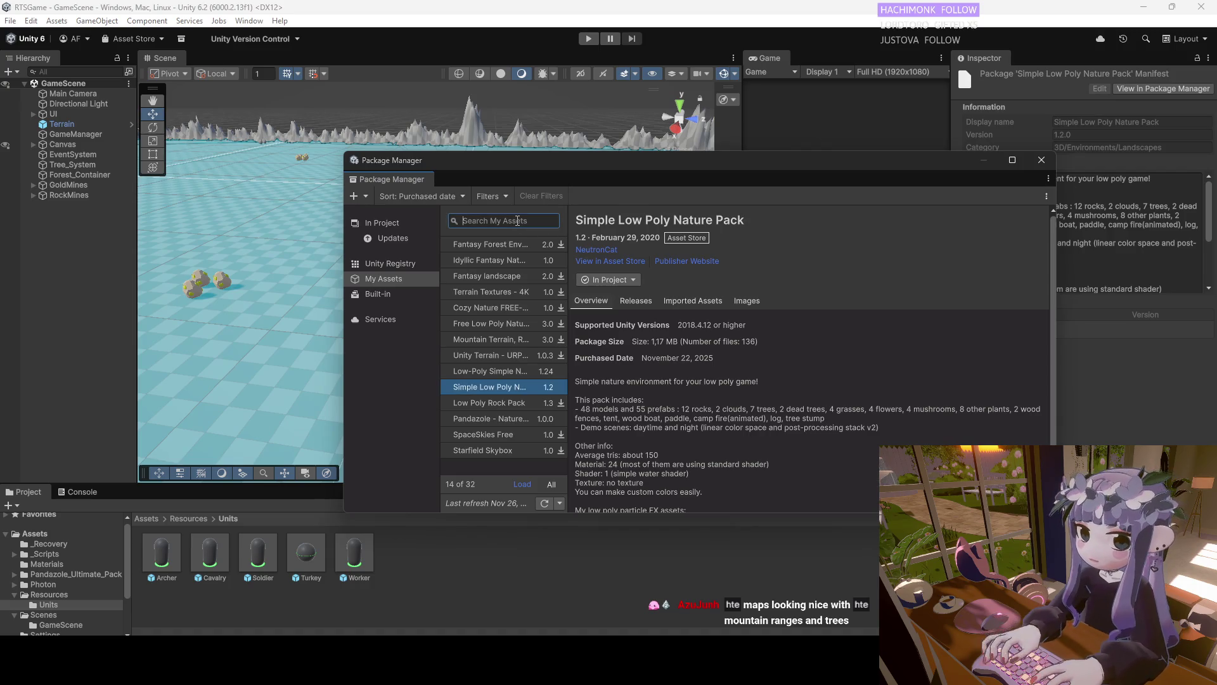
pyautogui.write('animals')
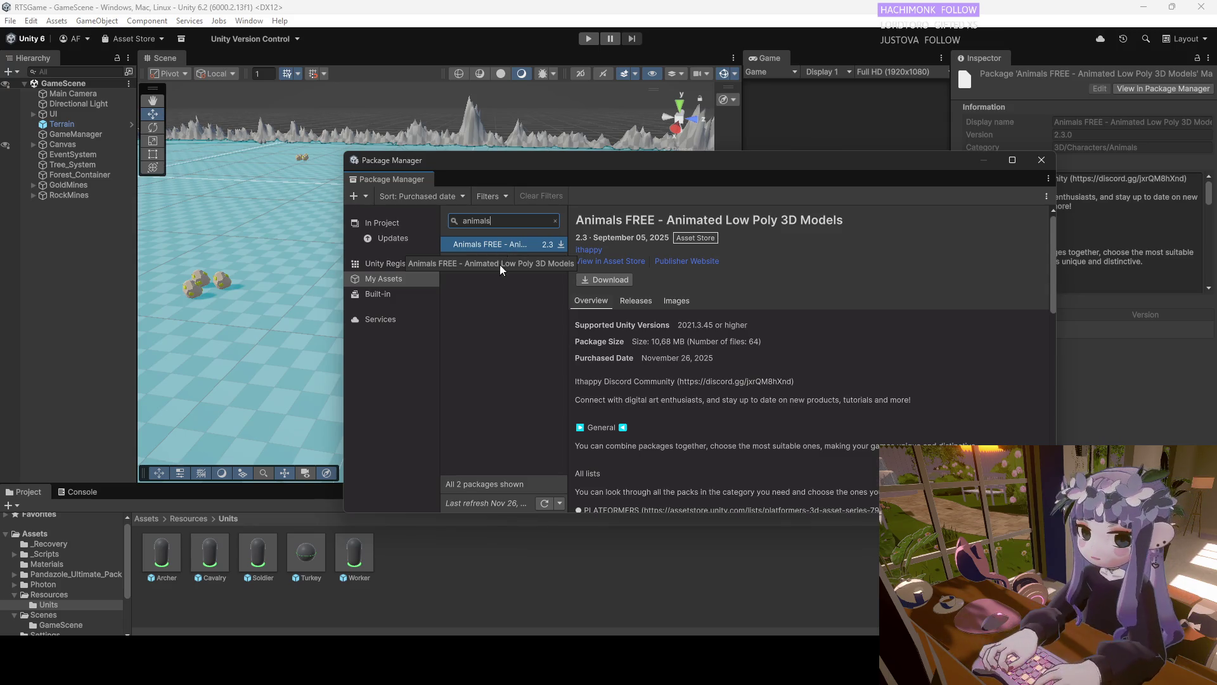
pyautogui.click(512, 245)
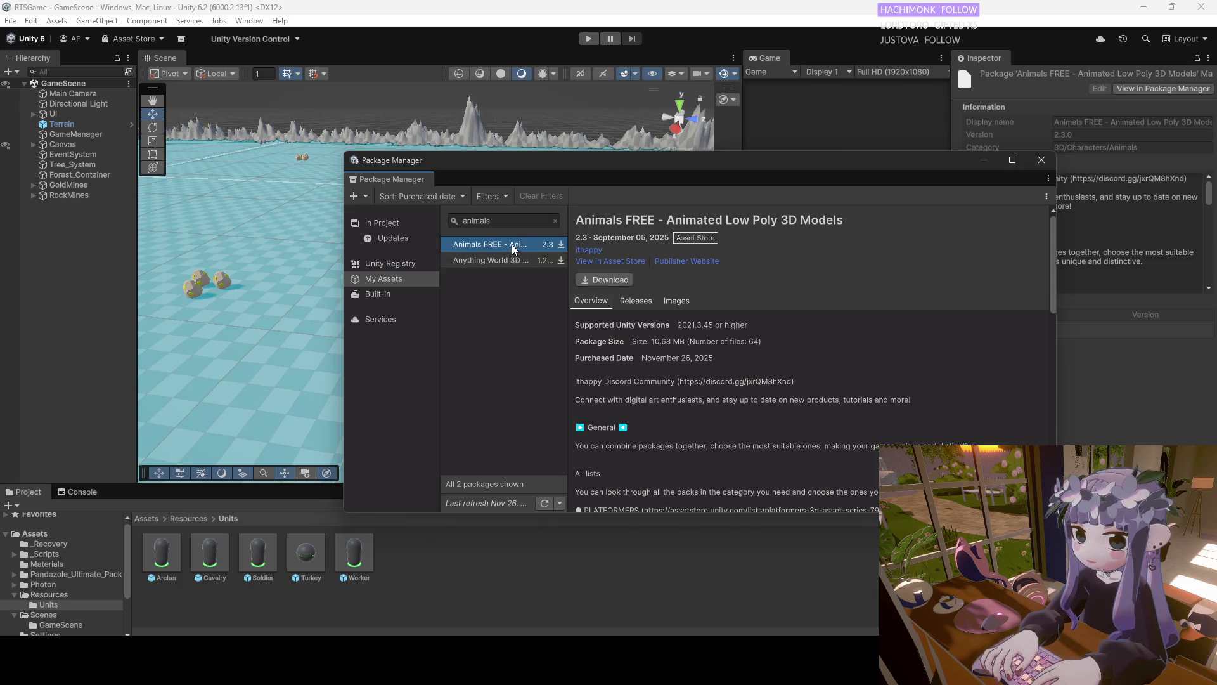
pyautogui.click(603, 277)
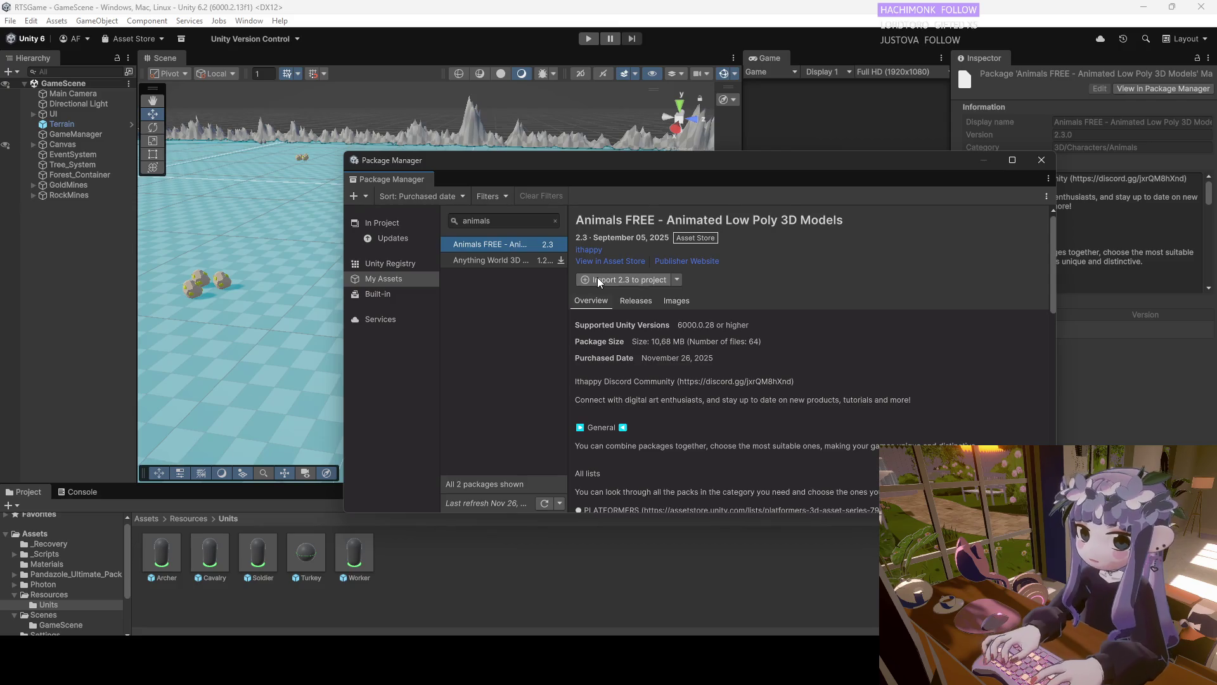
pyautogui.click(597, 279)
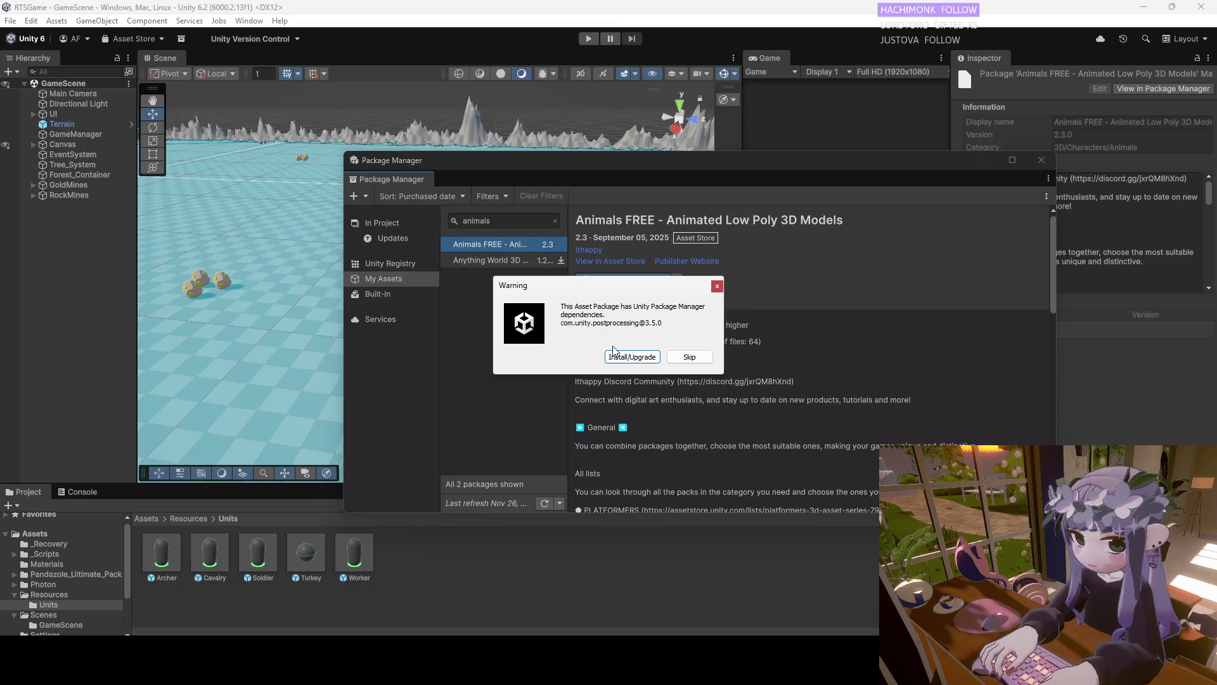
# Install the com.unity.postprocessing dependency and import all Animals FREE files, including the Chicken assets
pyautogui.click(635, 357)
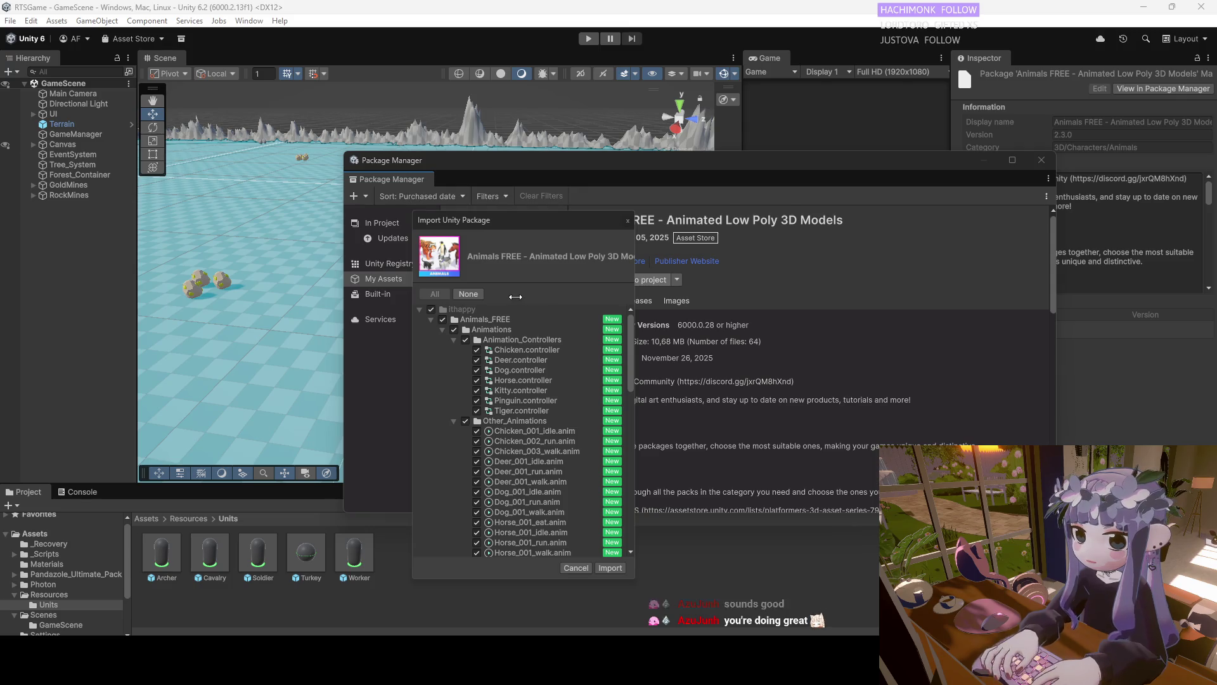
pyautogui.scroll(-8, 558, 476)
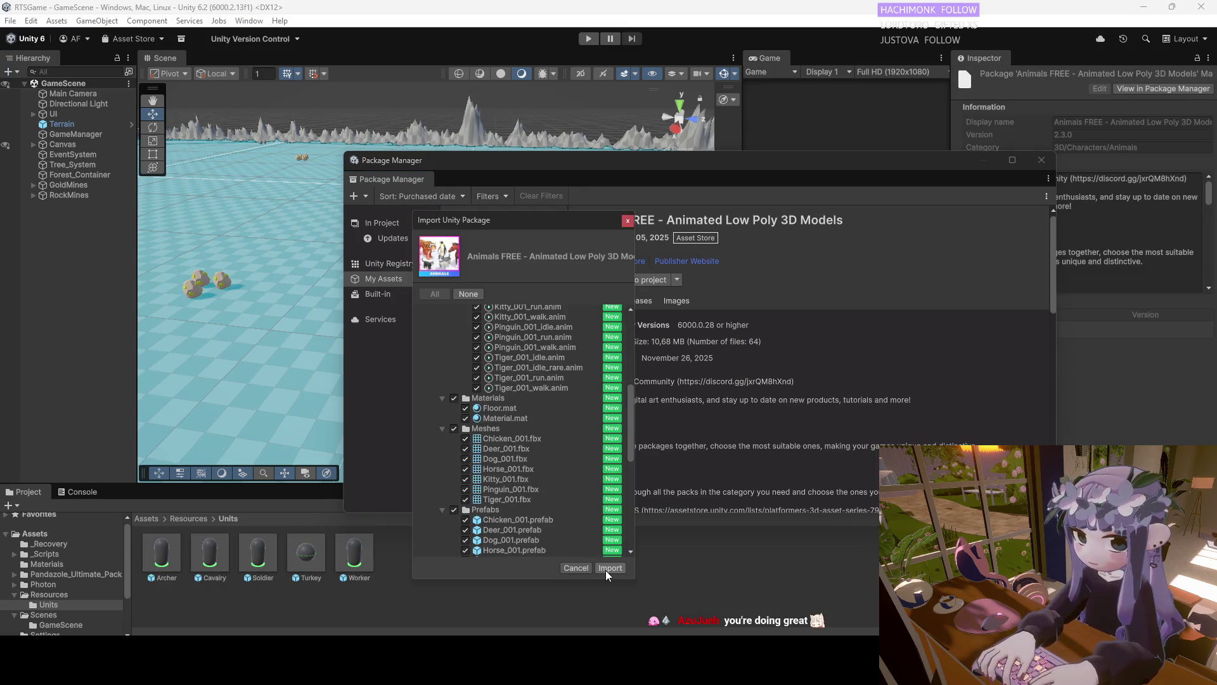
pyautogui.click(609, 568)
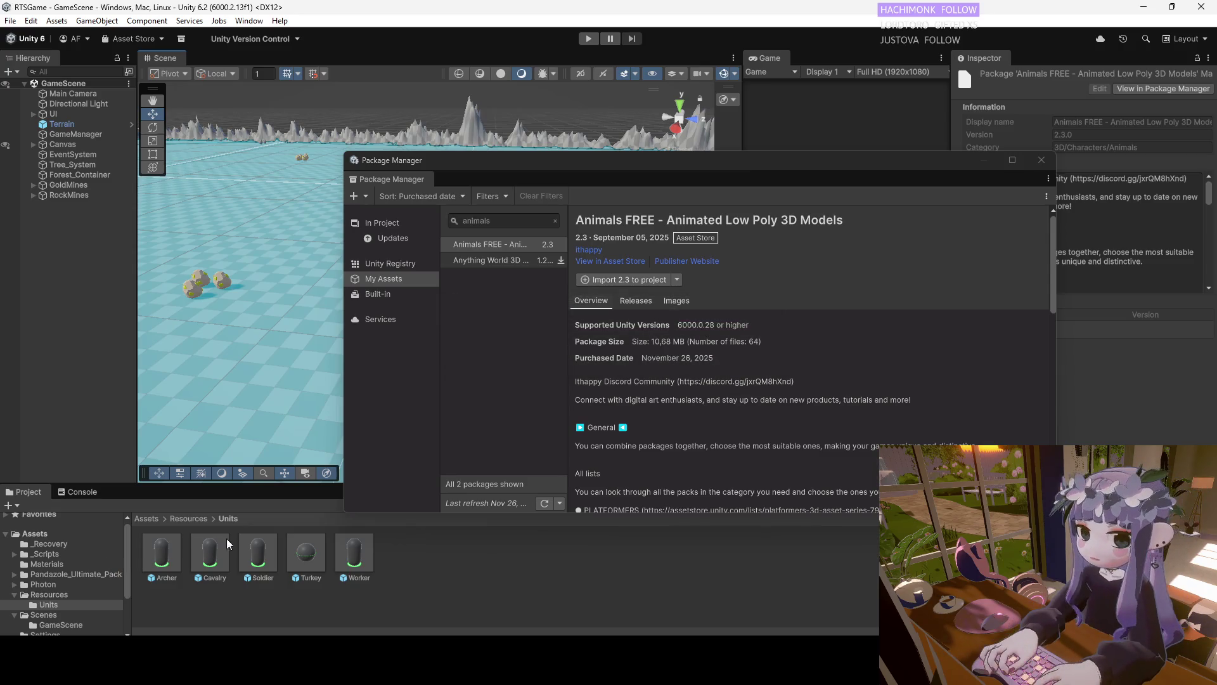
# Close the Package Manager and fly the scene camera out across the terrain
pyautogui.click(1041, 162)
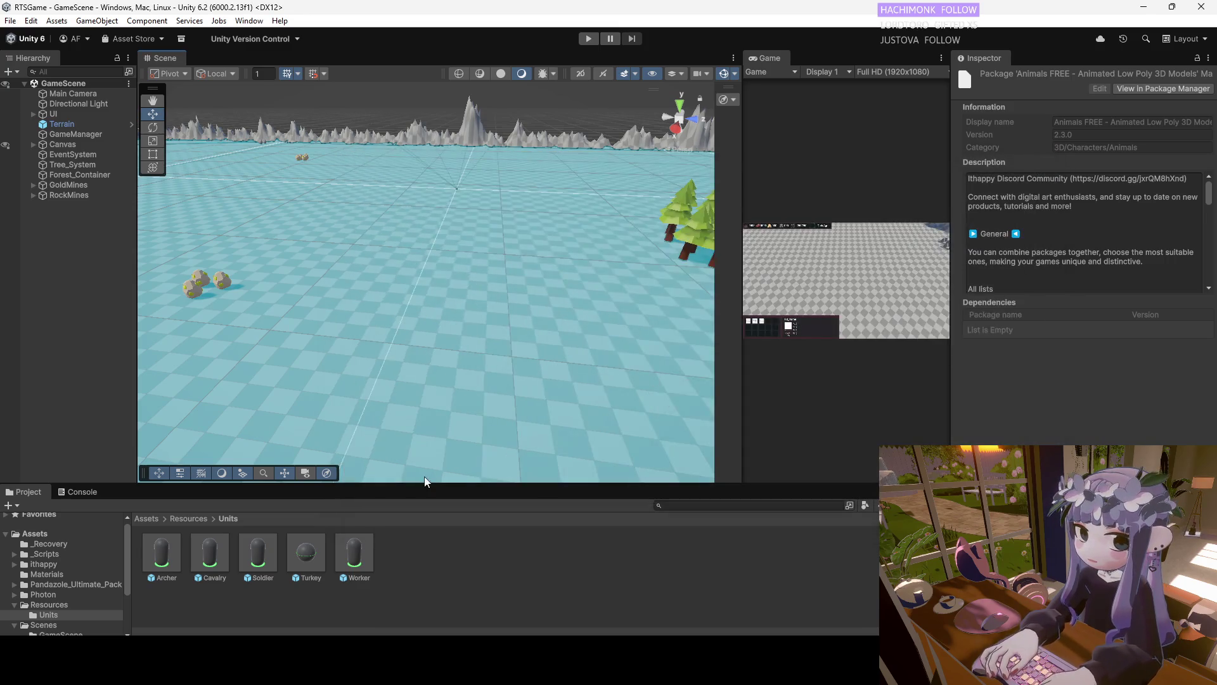
pyautogui.moveTo(435, 374)
pyautogui.mouseDown()
pyautogui.moveTo(232, 362)
pyautogui.moveTo(188, 293)
pyautogui.moveTo(424, 222)
pyautogui.moveTo(469, 161)
pyautogui.mouseUp()
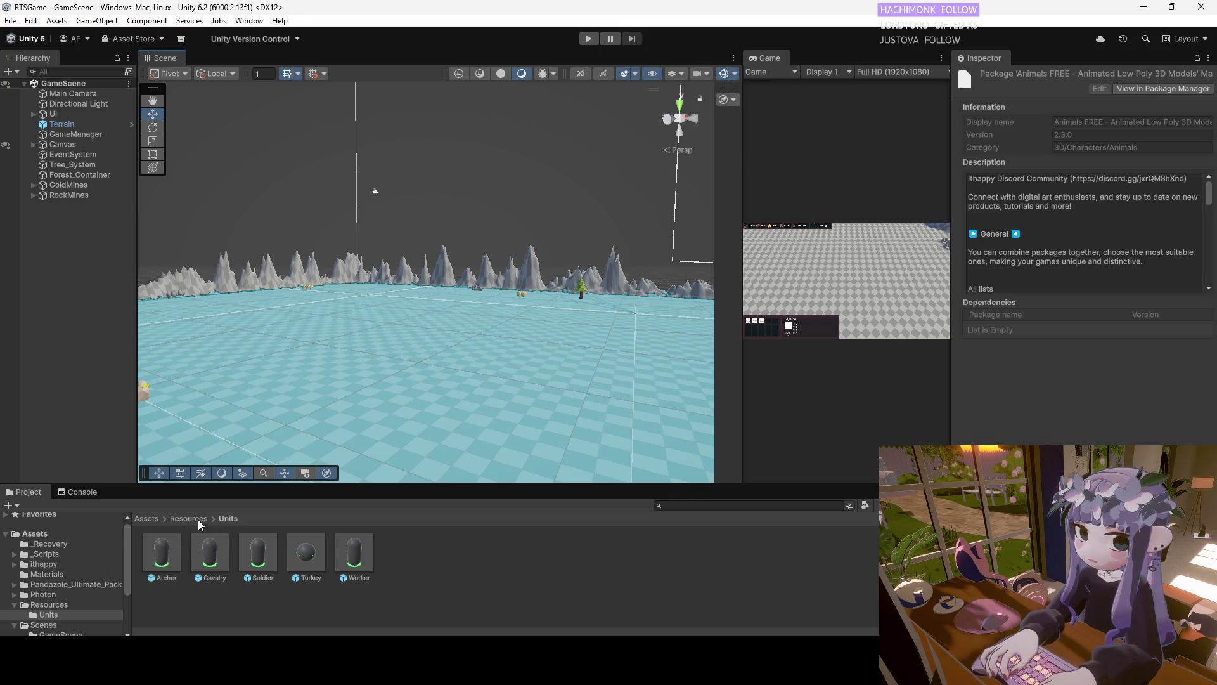
pyautogui.click(310, 553)
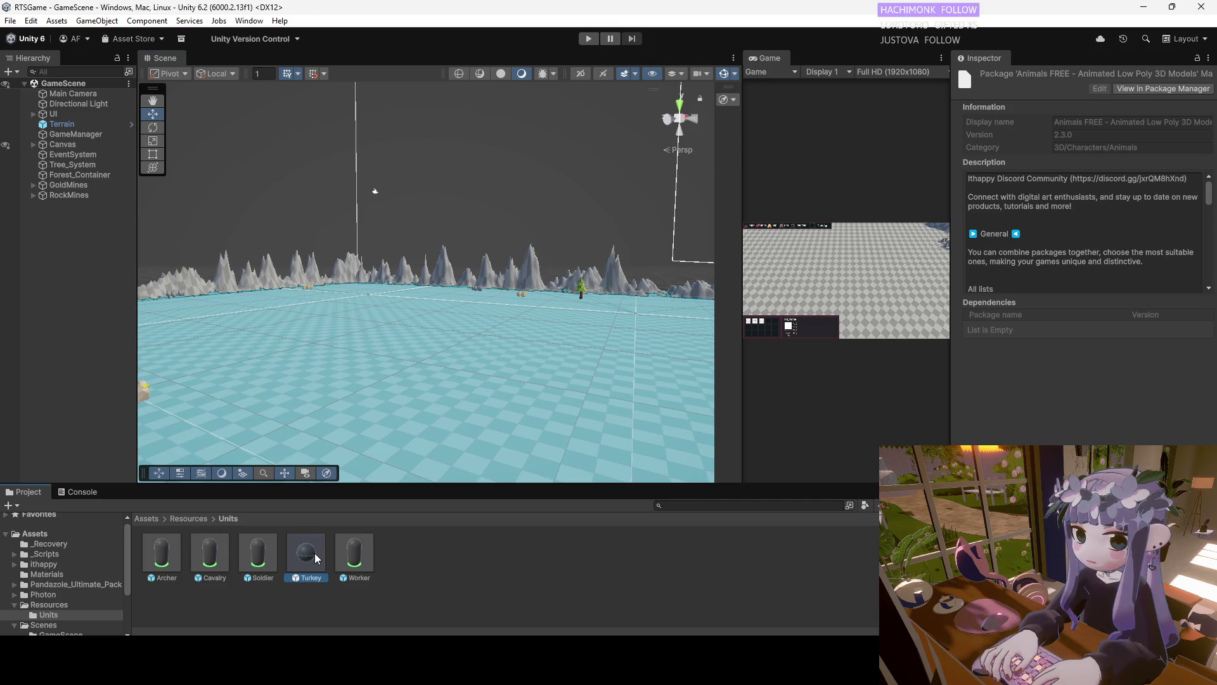
# Browse to Assets > ithappy > Animals_FREE > Prefabs and select the Chicken_001 prefab
pyautogui.click(29, 535)
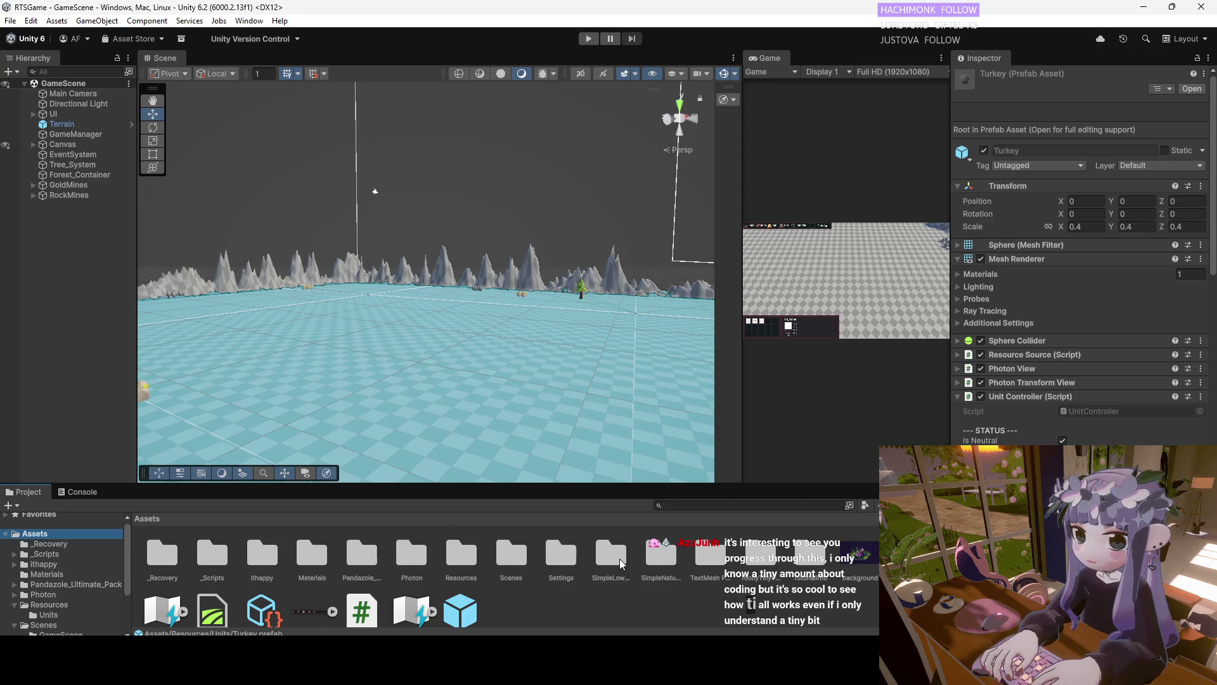
pyautogui.click(367, 558)
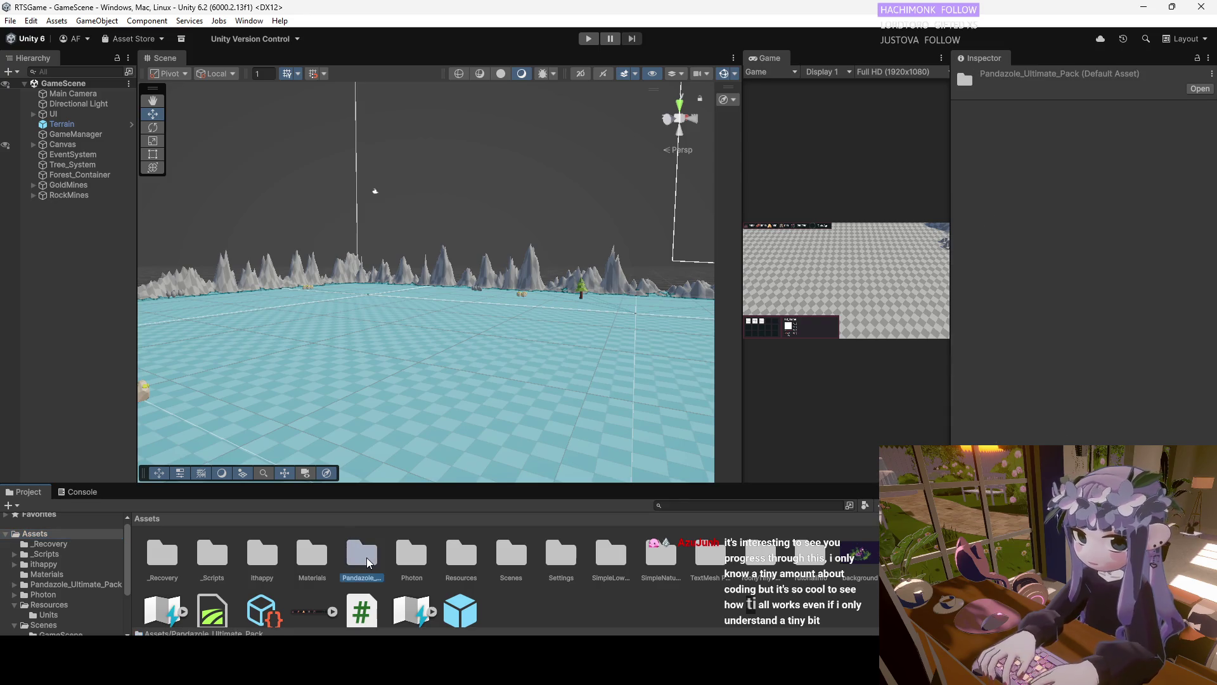
pyautogui.click(273, 563)
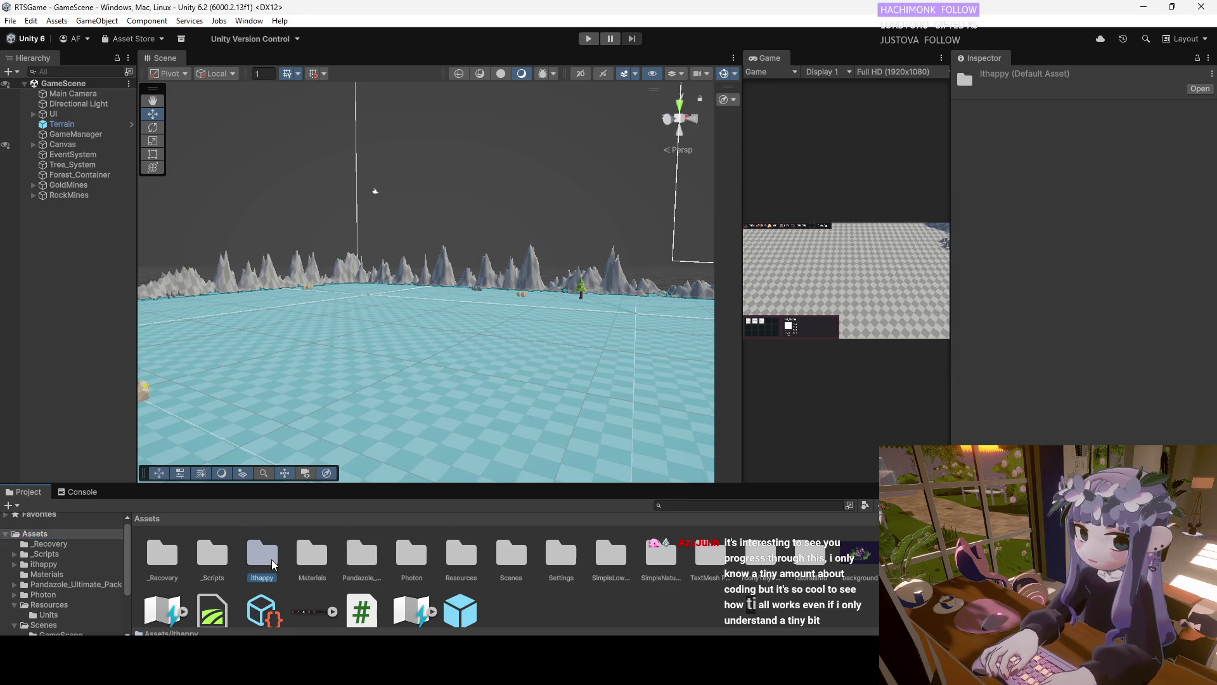
pyautogui.doubleClick(274, 563)
pyautogui.doubleClick(165, 558)
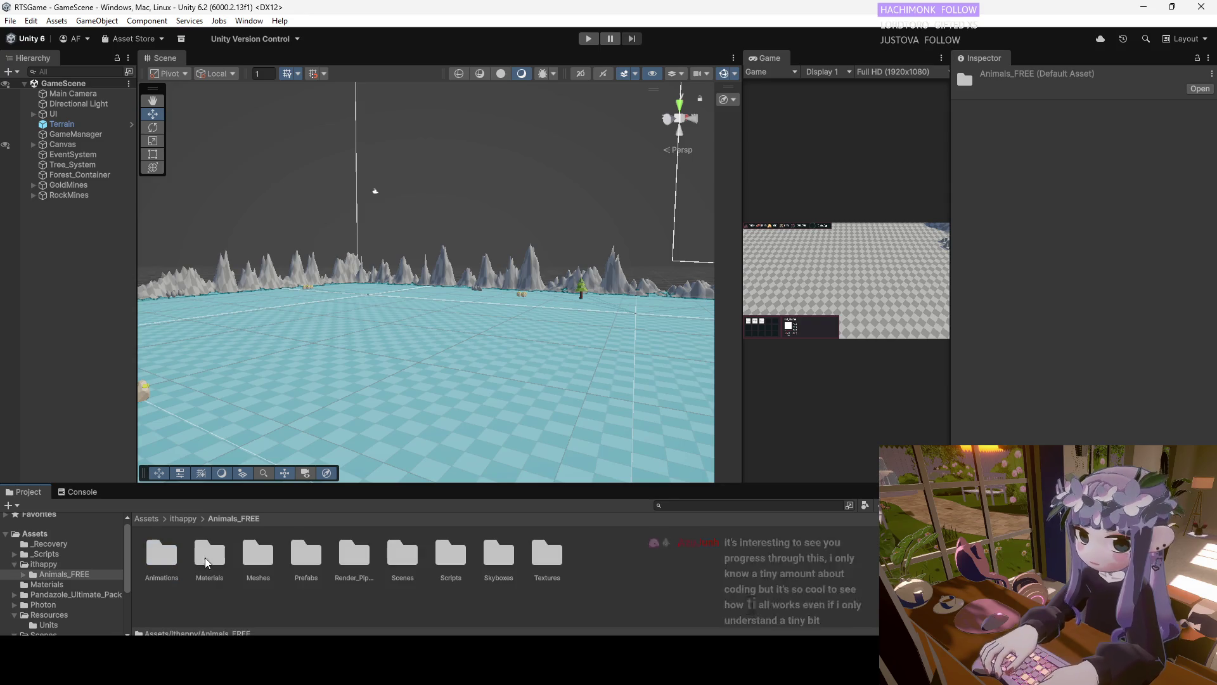
pyautogui.doubleClick(301, 557)
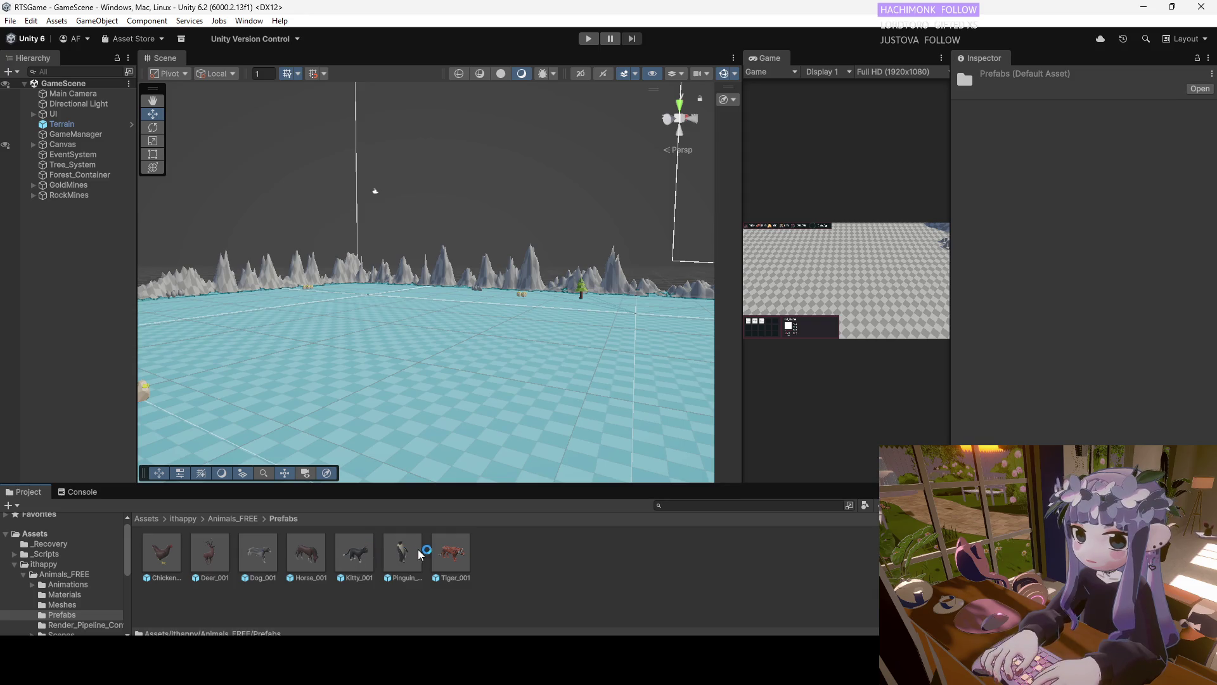
pyautogui.click(173, 562)
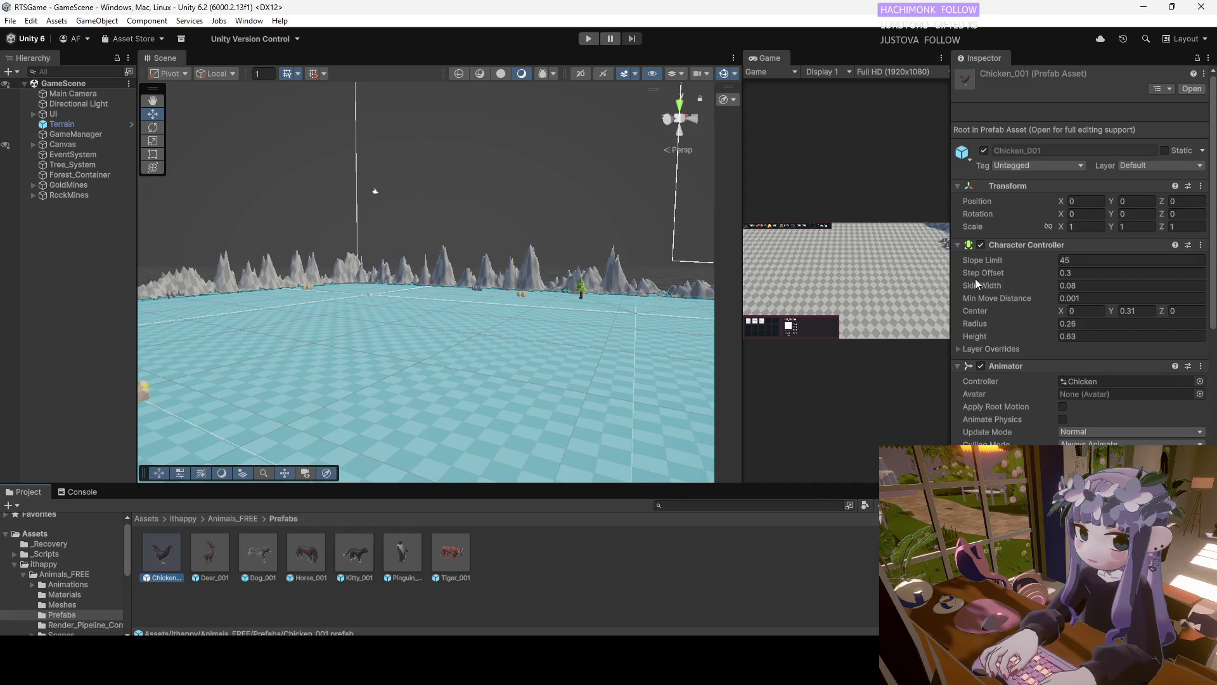
# Fold the Transform, Character Controller, Animator and Creature Mover components after reading Creature Mover's settings
pyautogui.scroll(-5, 1027, 188)
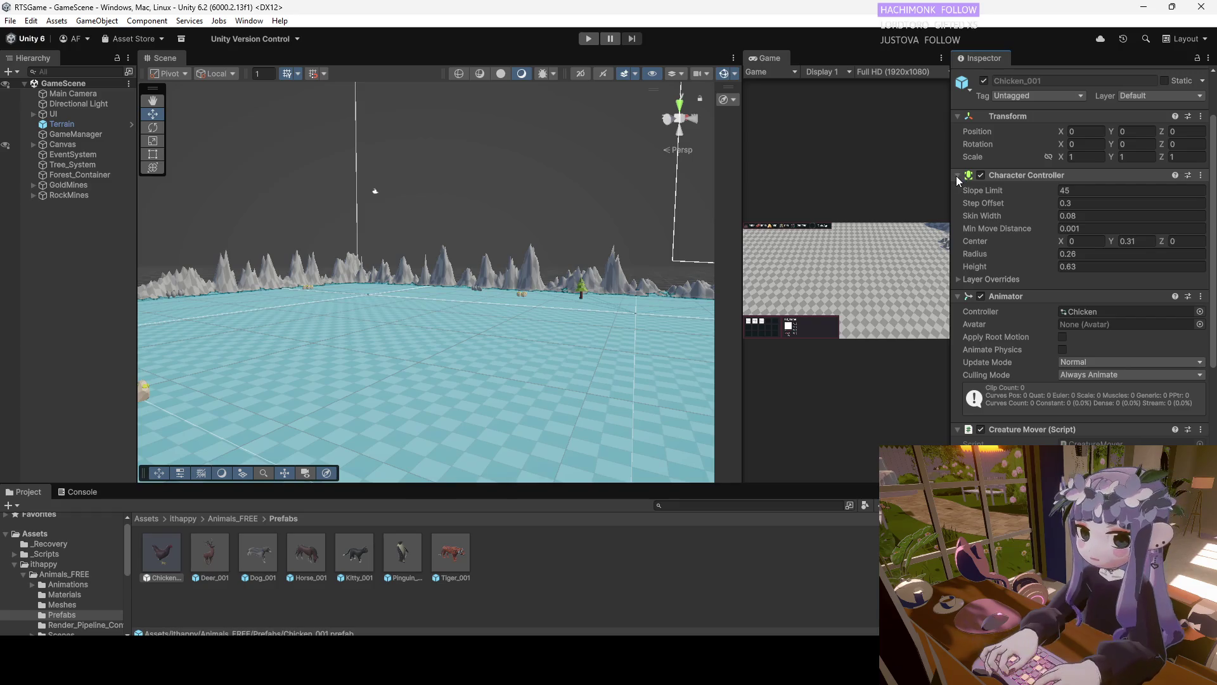
pyautogui.click(956, 176)
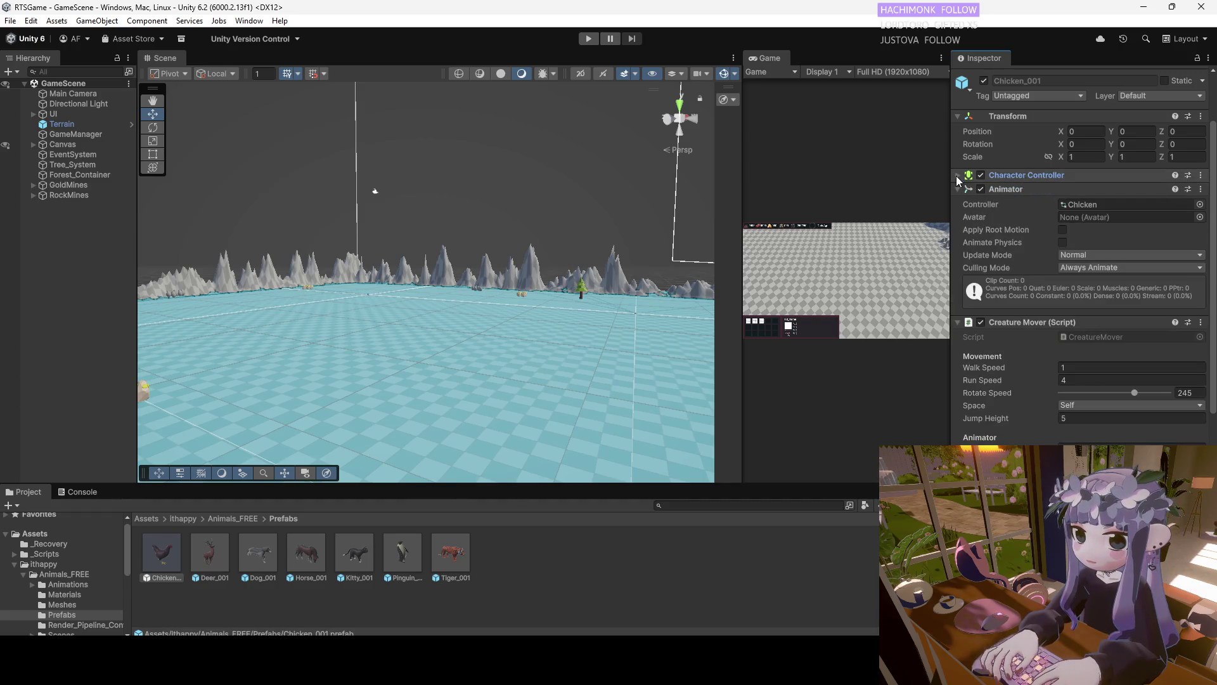
pyautogui.click(959, 117)
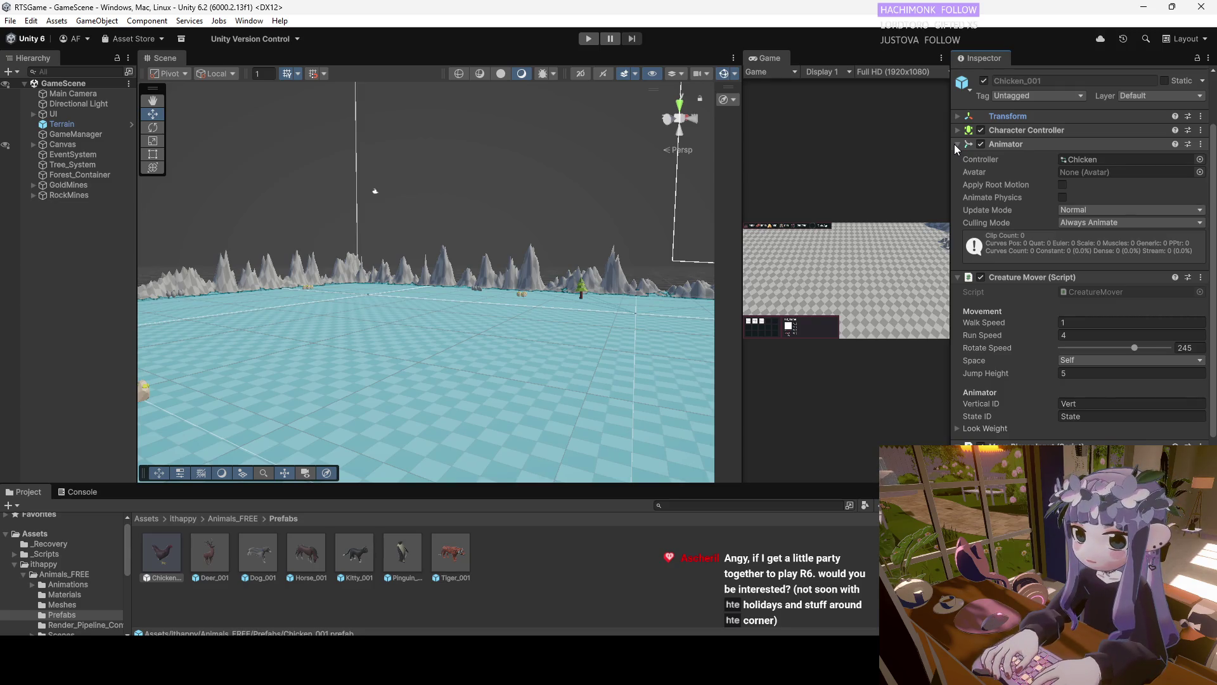
pyautogui.click(955, 145)
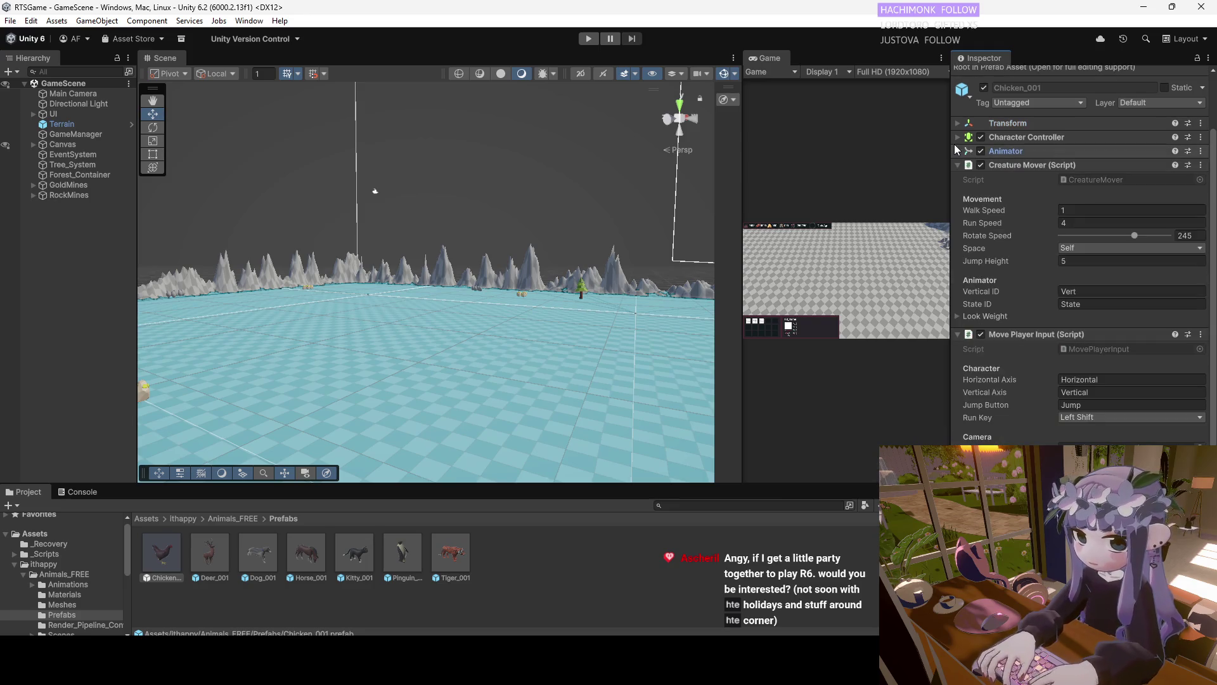
pyautogui.click(956, 165)
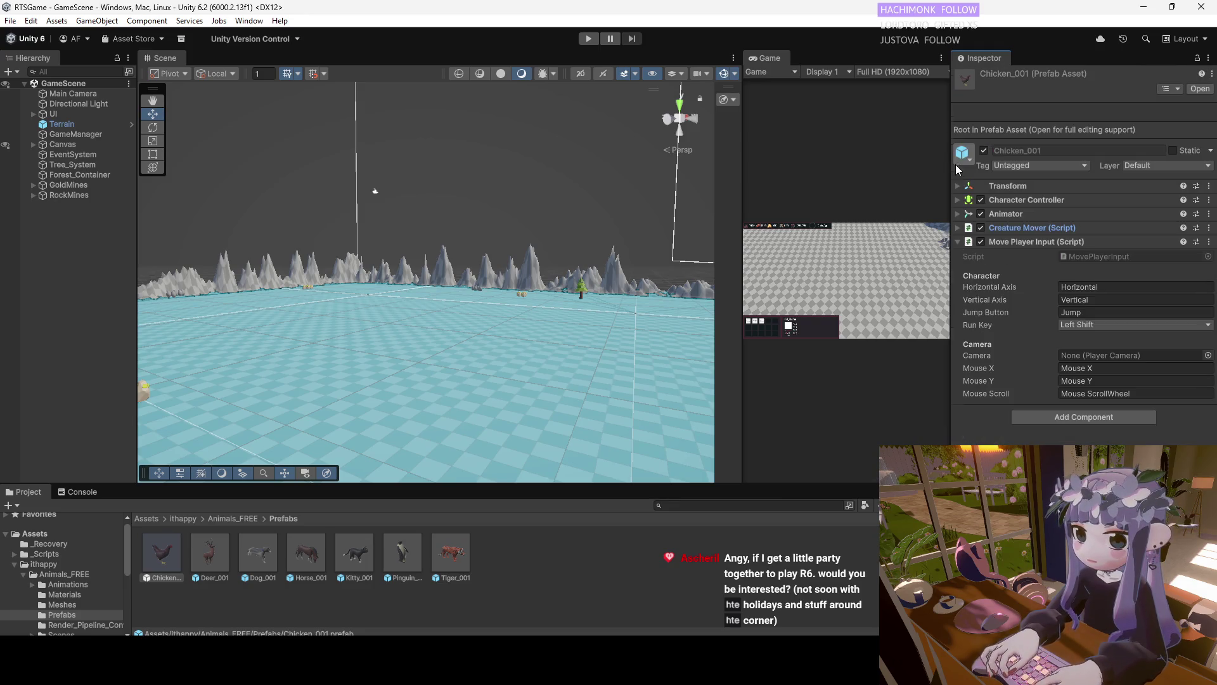
pyautogui.click(957, 230)
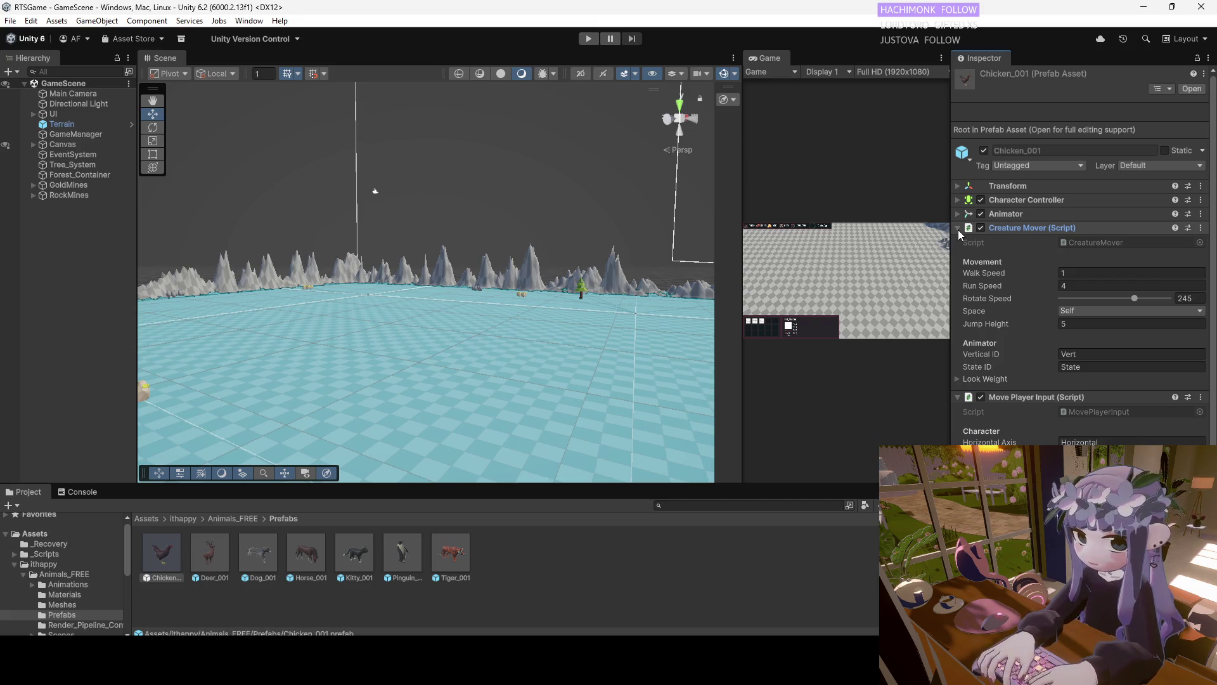
pyautogui.click(958, 229)
# Review Move Player Input's fields and actions, then drop a Chicken_001 instance onto the terrain
pyautogui.click(960, 242)
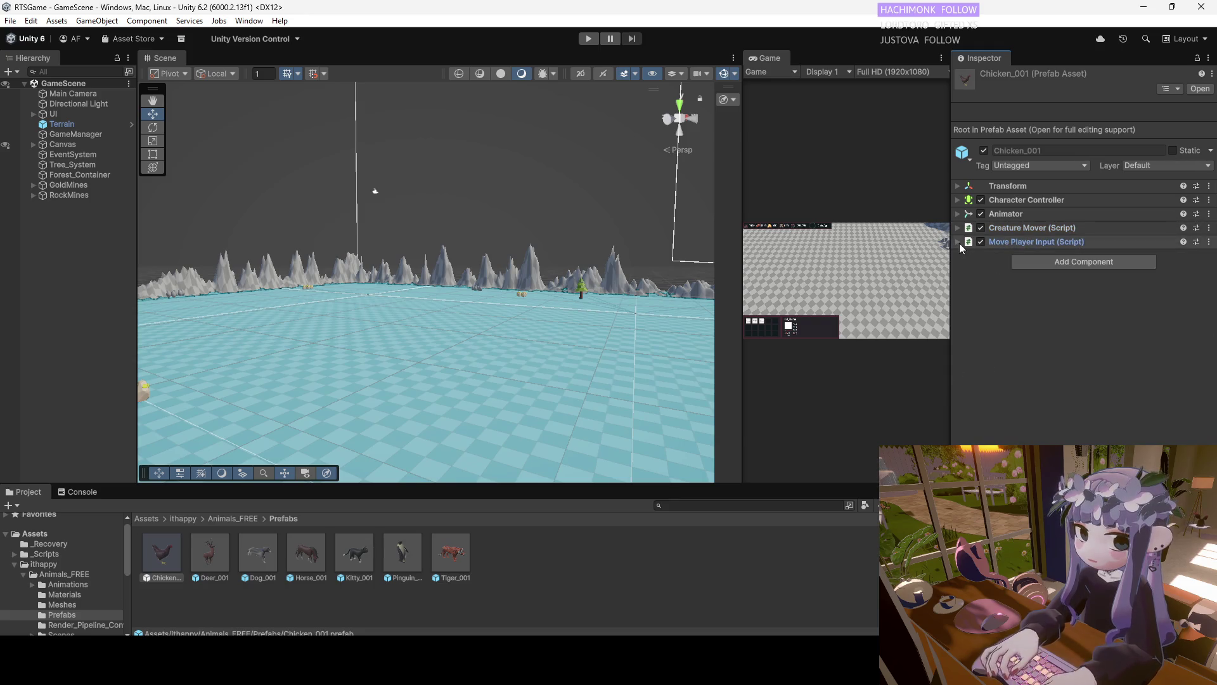
pyautogui.click(963, 242)
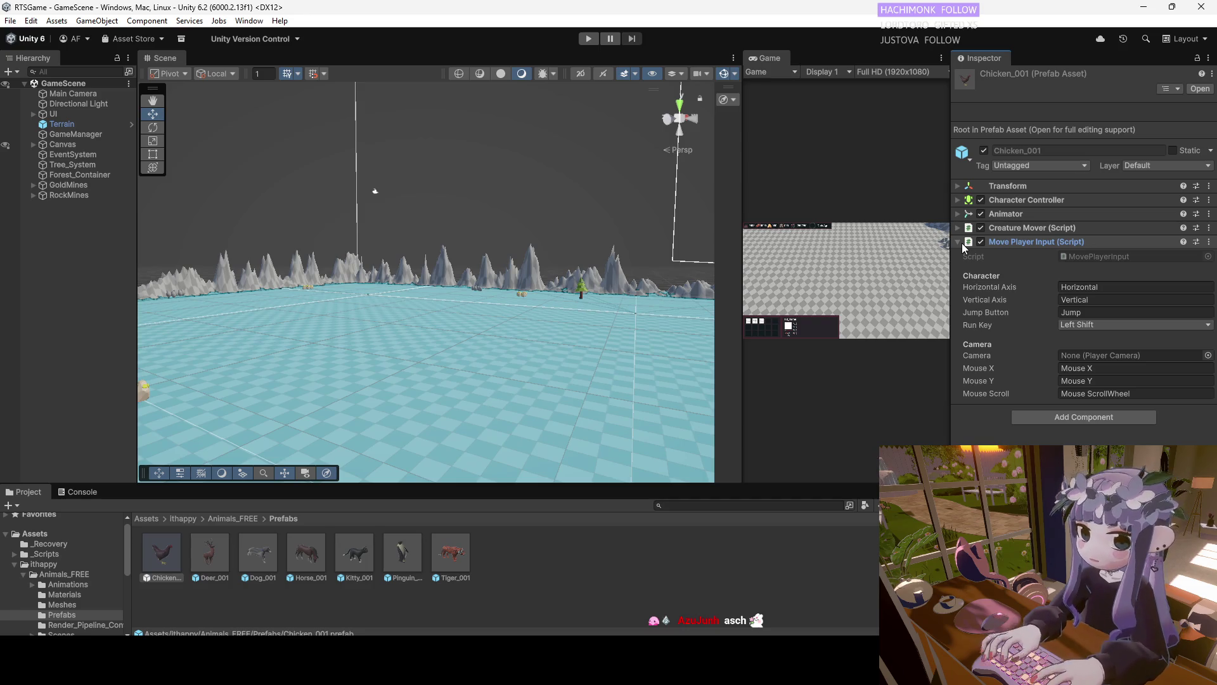
pyautogui.rightClick(1031, 242)
pyautogui.click(1010, 243)
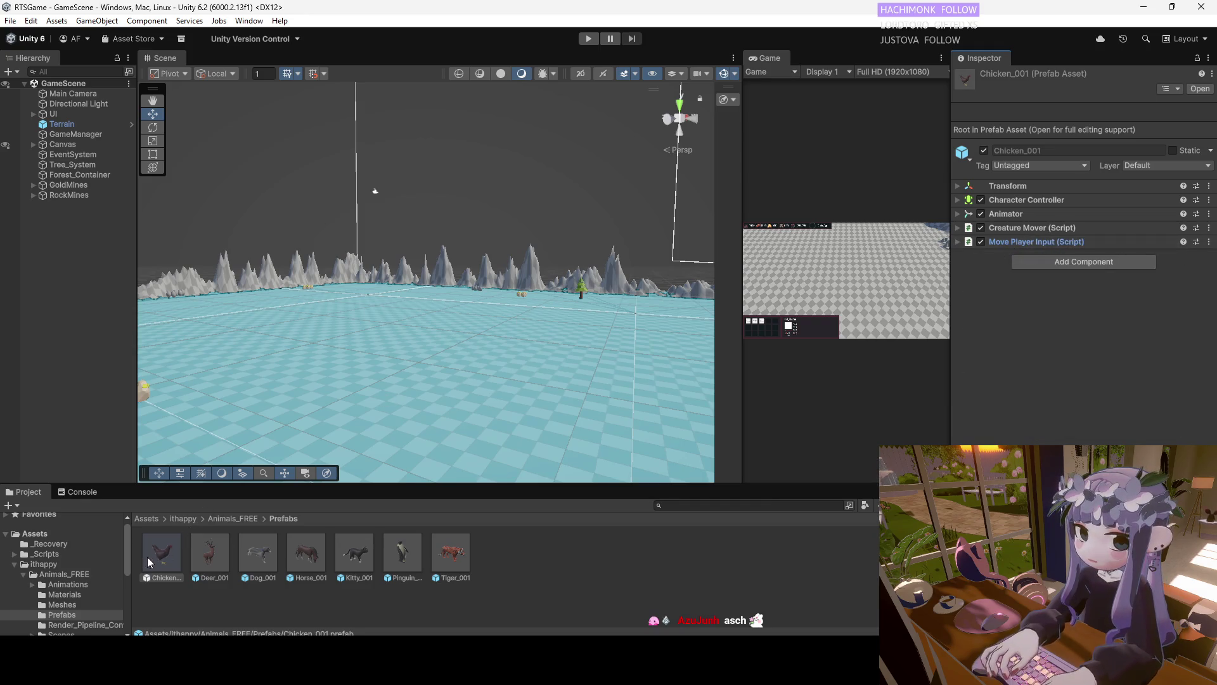
pyautogui.moveTo(147, 557); pyautogui.dragTo(356, 390)
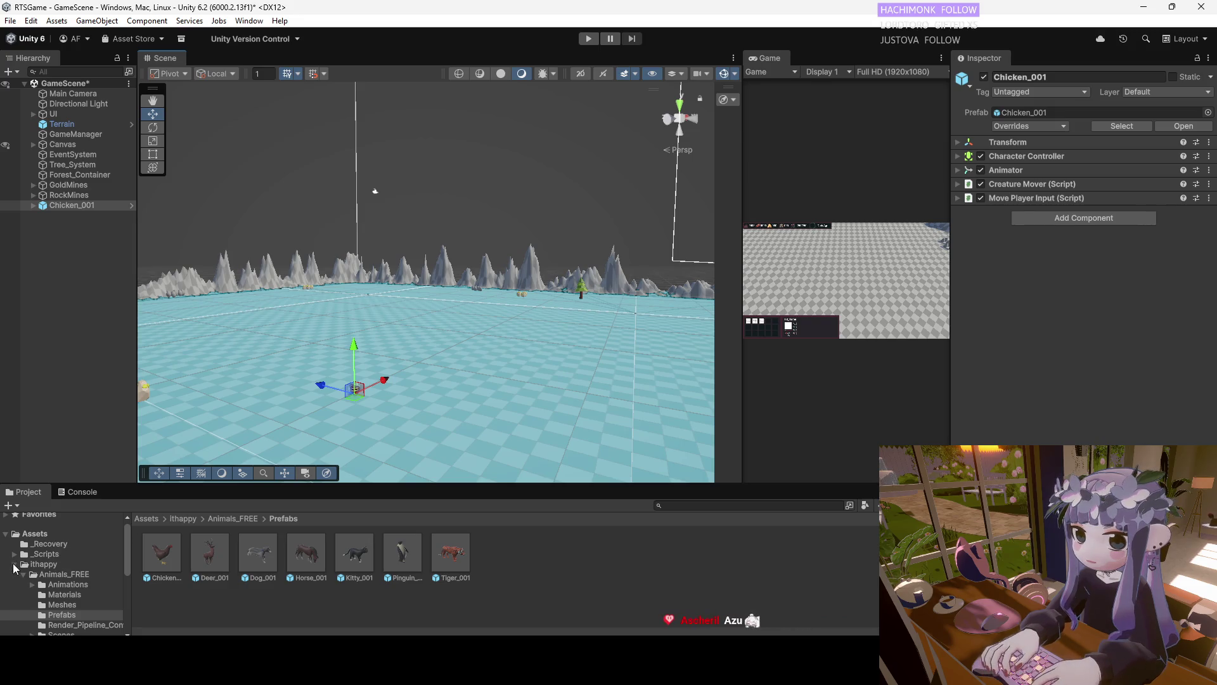
# Collapse the ithappy folder and open the Resources folder in the Project panel
pyautogui.click(14, 563)
pyautogui.click(51, 606)
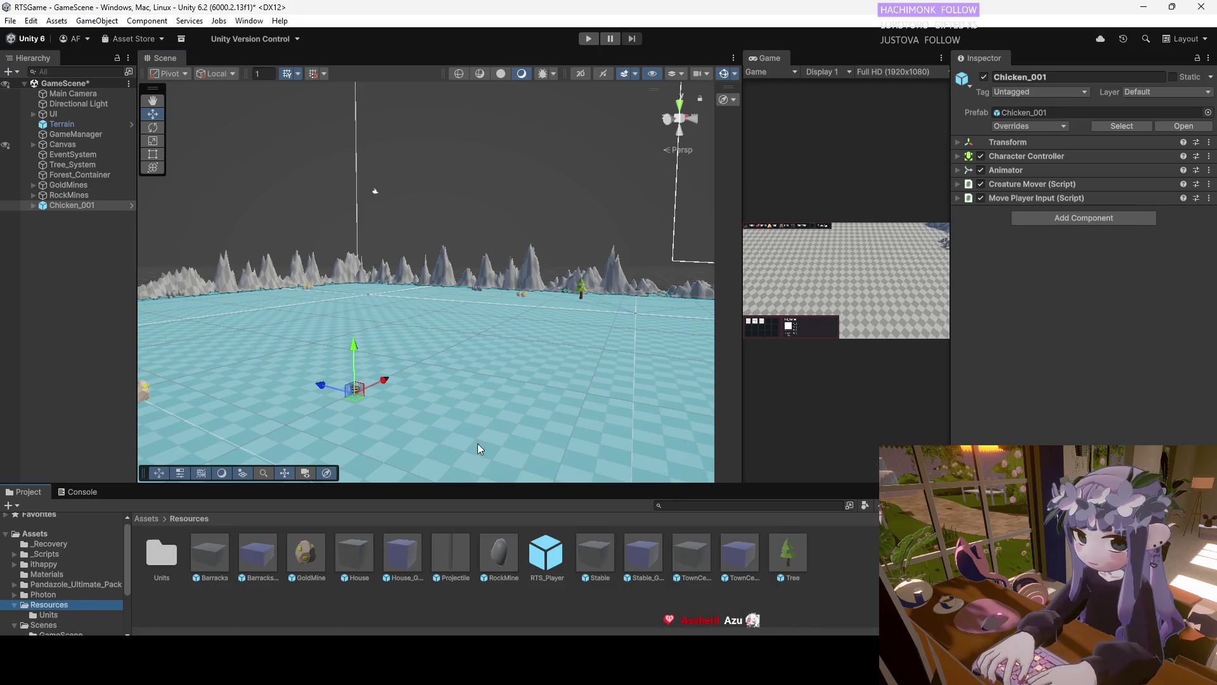
pyautogui.scroll(-5, 478, 443)
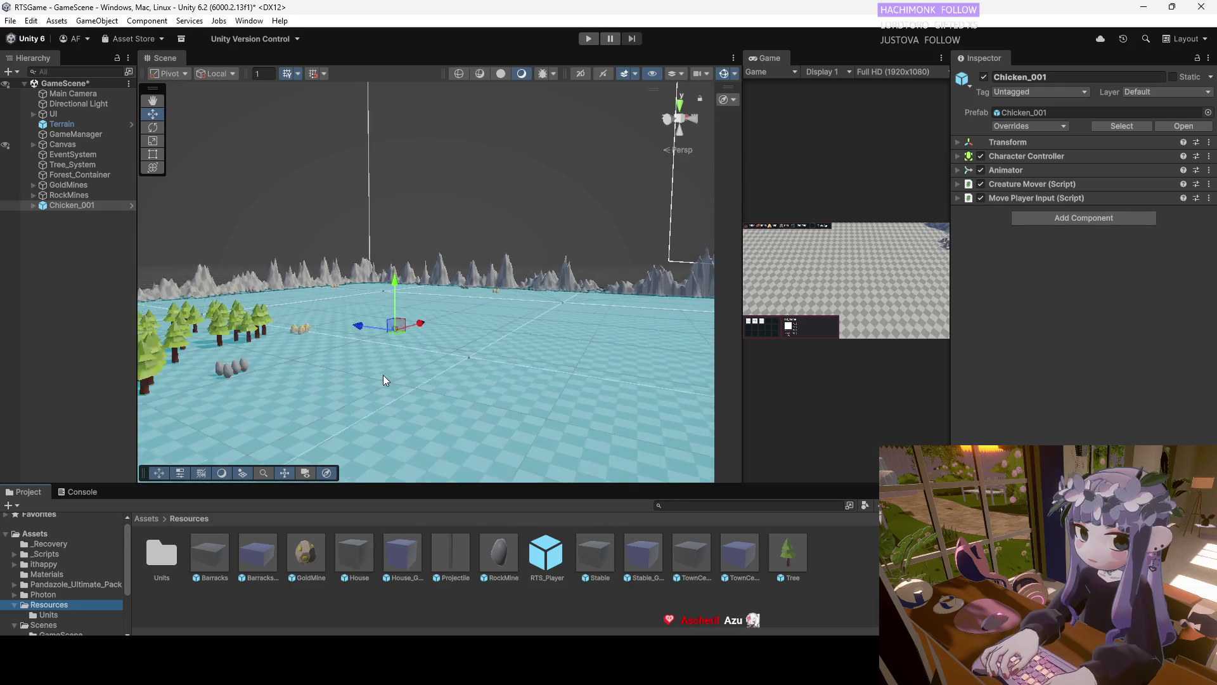
# Move the Chicken_001 instance to a new spot near the trees and rocks
pyautogui.scroll(3, 383, 375)
pyautogui.scroll(2, 344, 431)
pyautogui.moveTo(344, 432)
pyautogui.mouseDown()
pyautogui.moveTo(301, 478)
pyautogui.moveTo(379, 450)
pyautogui.mouseUp()
pyautogui.moveTo(416, 360)
pyautogui.mouseDown()
pyautogui.moveTo(600, 414)
pyautogui.moveTo(436, 360)
pyautogui.moveTo(456, 368)
pyautogui.mouseUp()
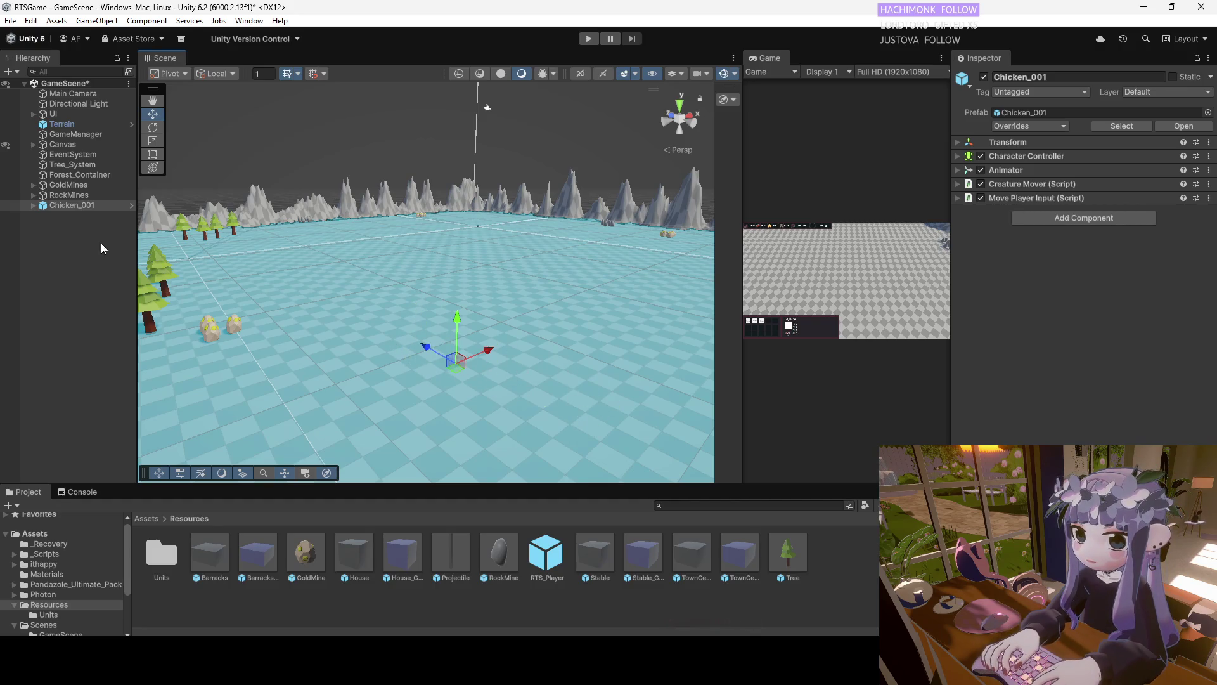
# Save the scene chicken into Resources as a new original prefab named Chicken
pyautogui.moveTo(79, 211)
pyautogui.mouseDown()
pyautogui.moveTo(786, 574)
pyautogui.moveTo(847, 575)
pyautogui.mouseUp()
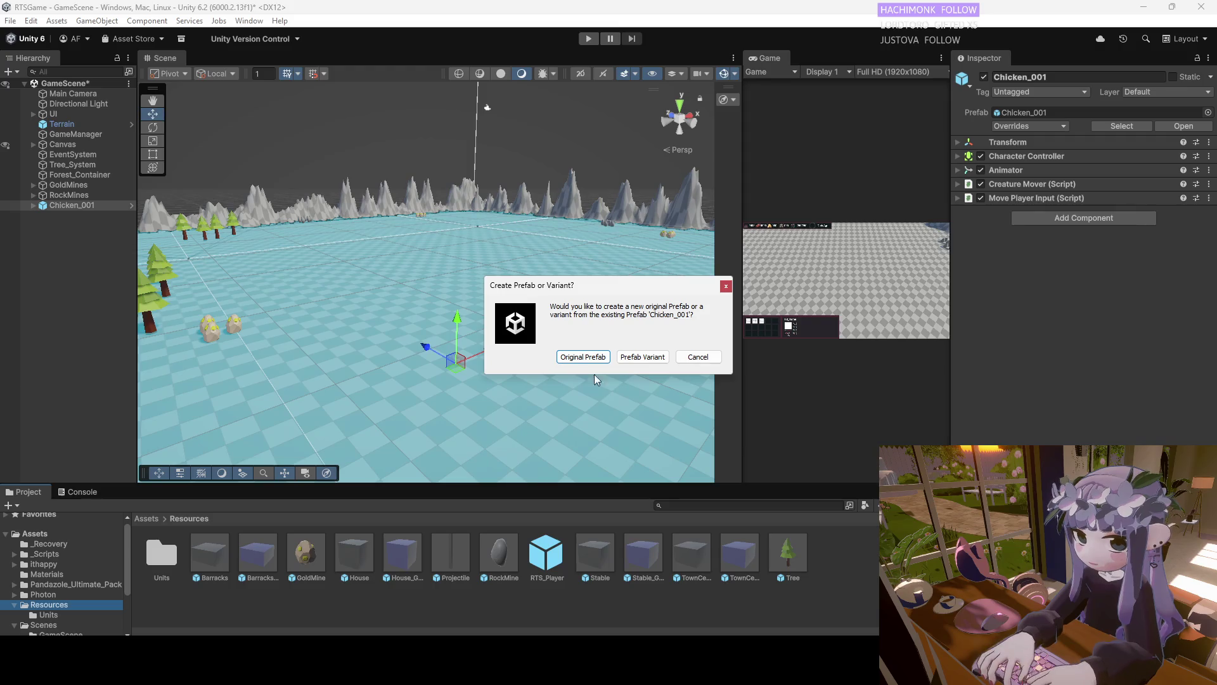
pyautogui.click(583, 357)
pyautogui.click(306, 554)
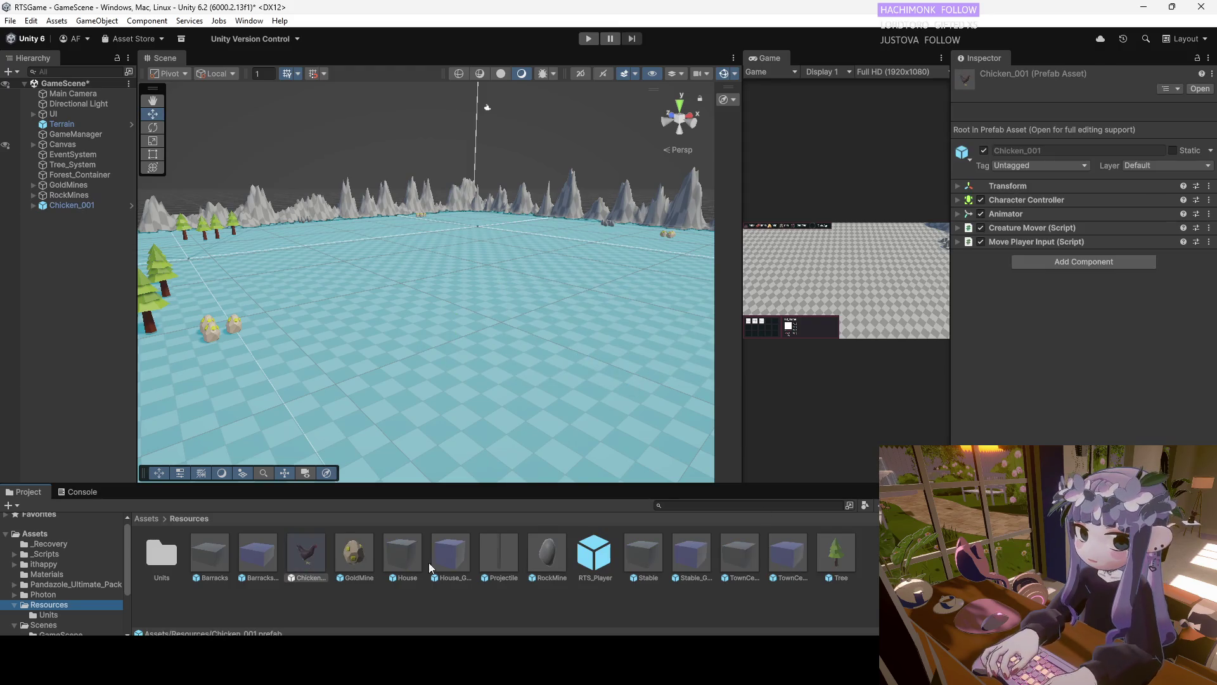
pyautogui.rightClick(324, 564)
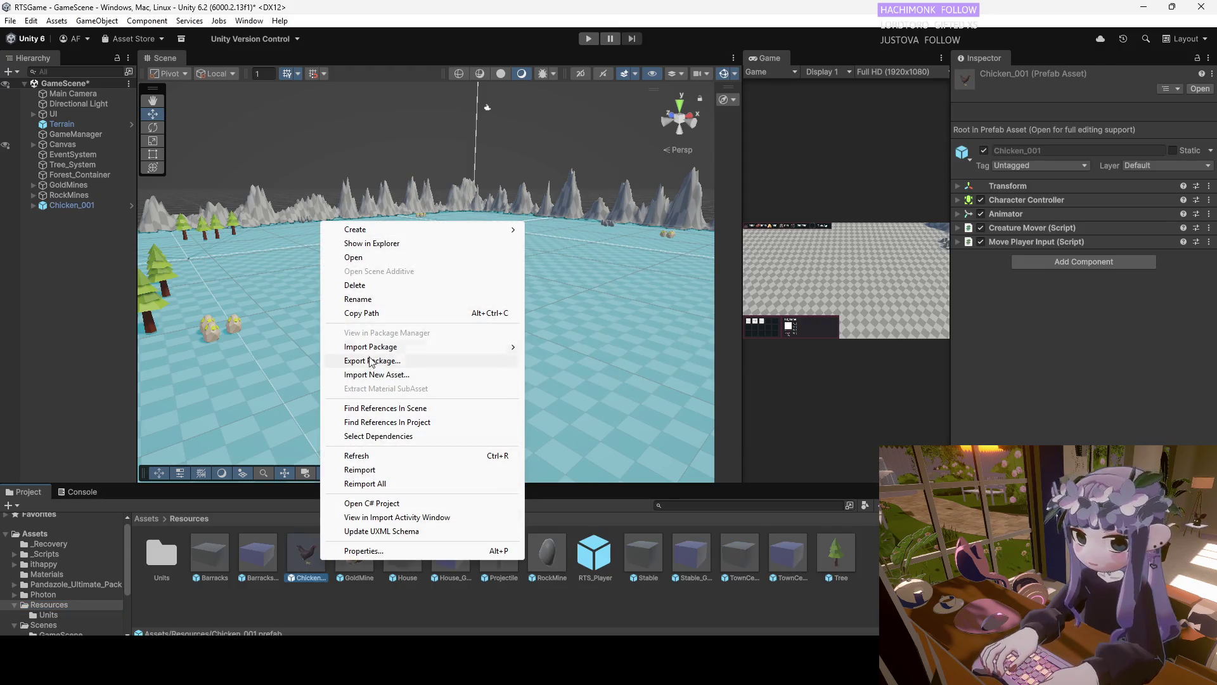
pyautogui.click(366, 299)
pyautogui.write('icken')
pyautogui.press('Return')
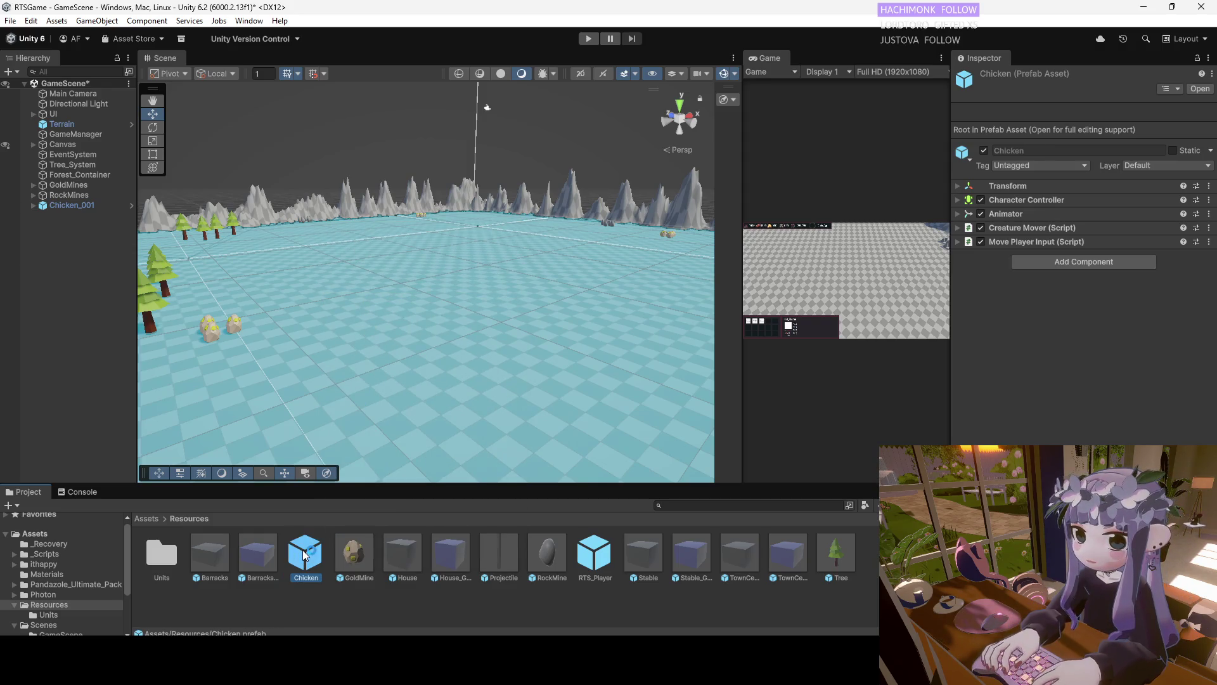
# Remove the Move Player Input script from the Chicken prefab, keeping Creature Mover
pyautogui.click(1210, 242)
pyautogui.click(960, 241)
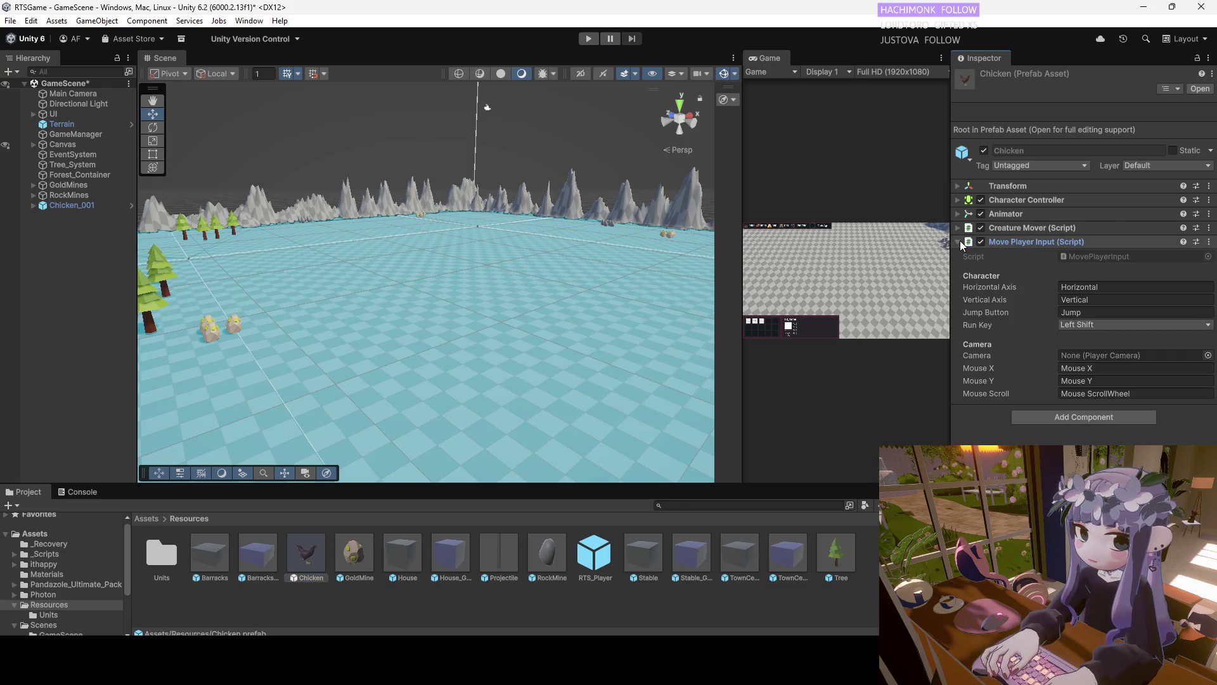
pyautogui.click(960, 241)
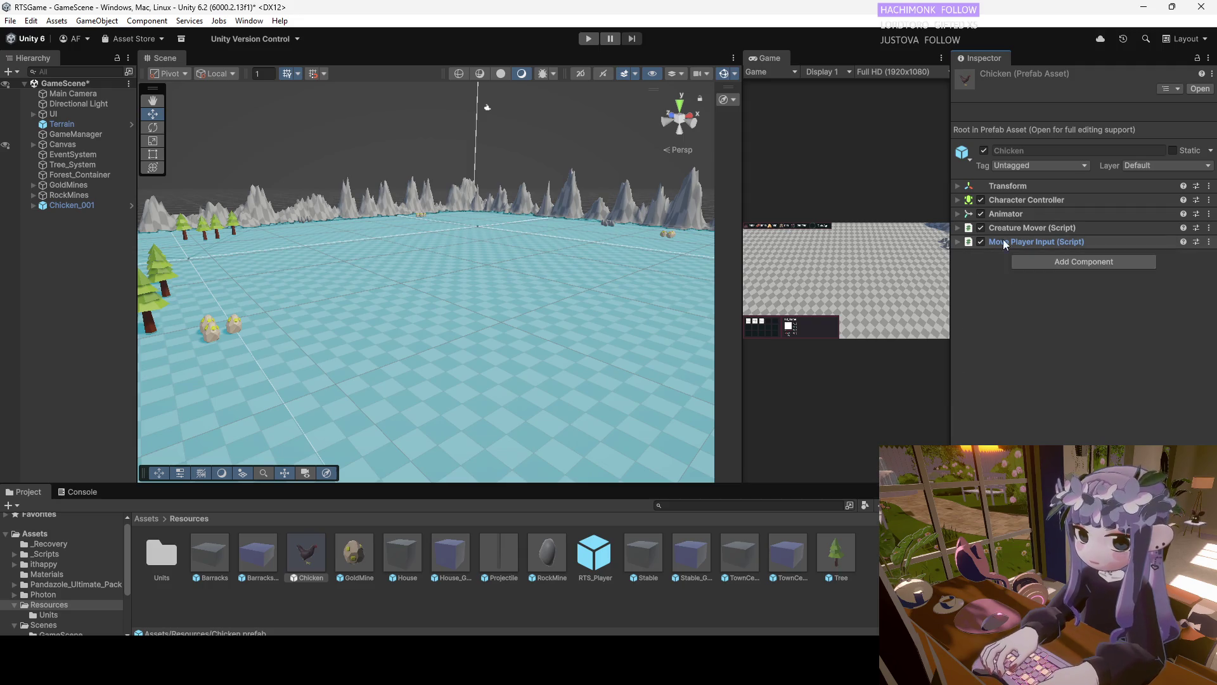
pyautogui.click(1209, 241)
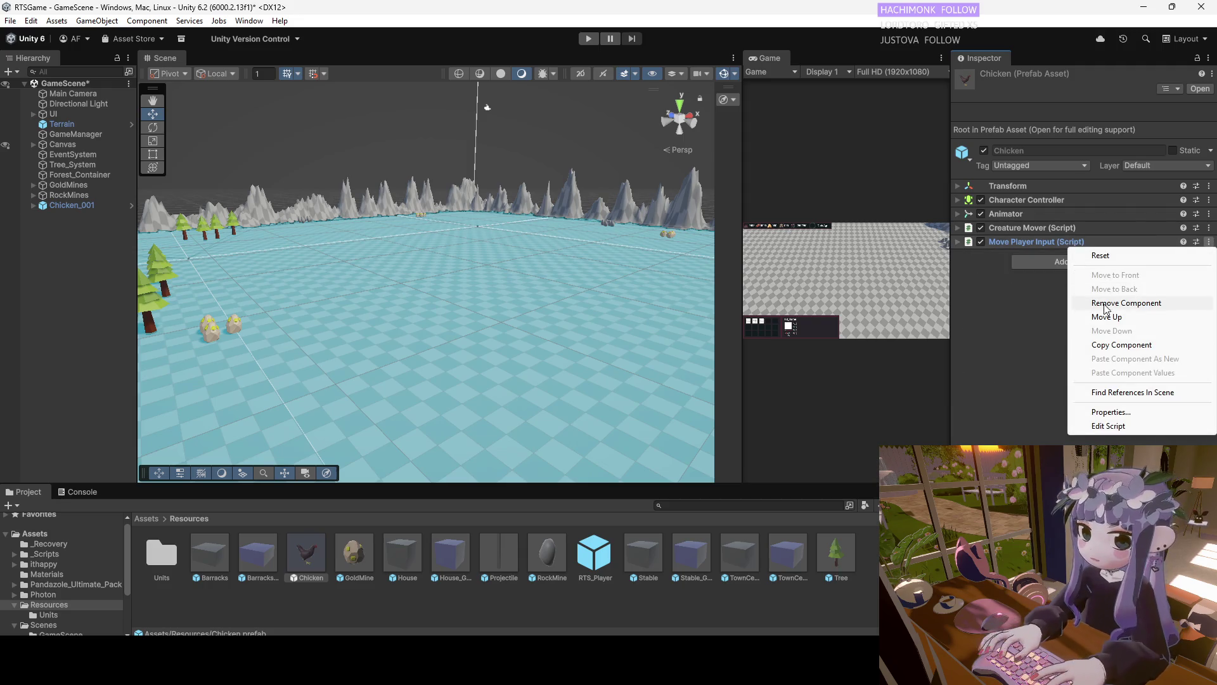
pyautogui.rightClick(1043, 244)
pyautogui.rightClick(1033, 243)
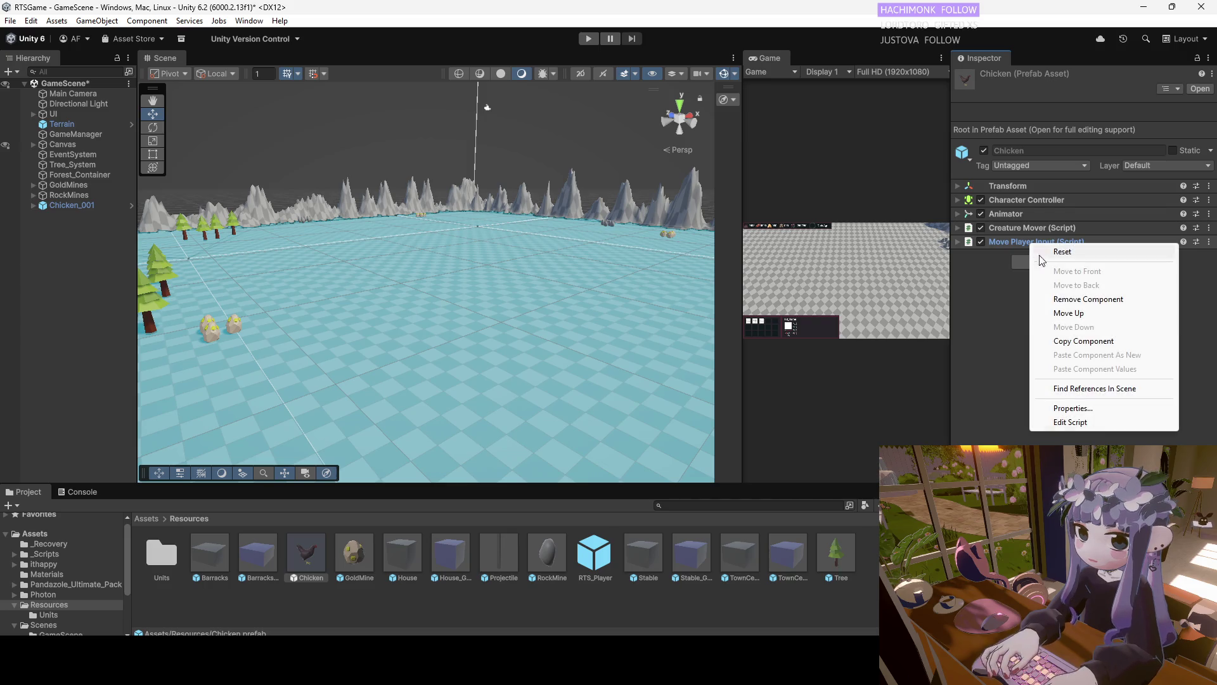
pyautogui.click(1088, 299)
pyautogui.click(959, 228)
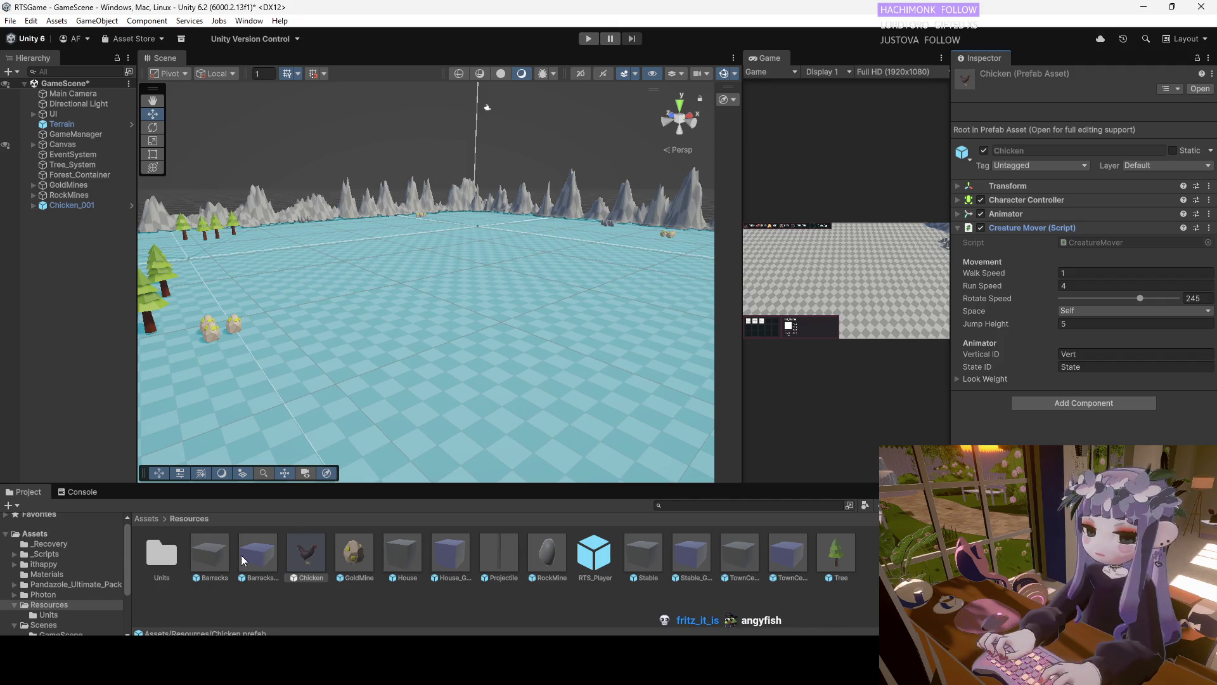
# Place a Turkey from Resources/Units into the scene and briefly open the Chicken prefab
pyautogui.doubleClick(163, 560)
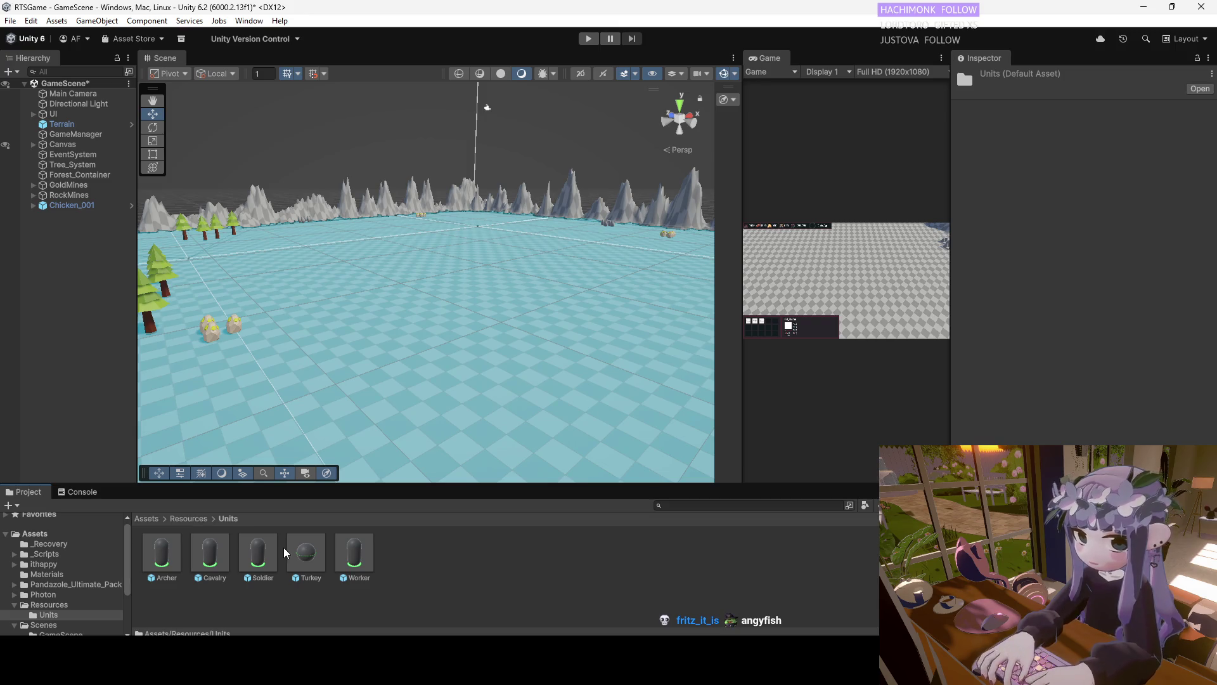
pyautogui.click(302, 556)
pyautogui.moveTo(303, 556); pyautogui.dragTo(409, 380)
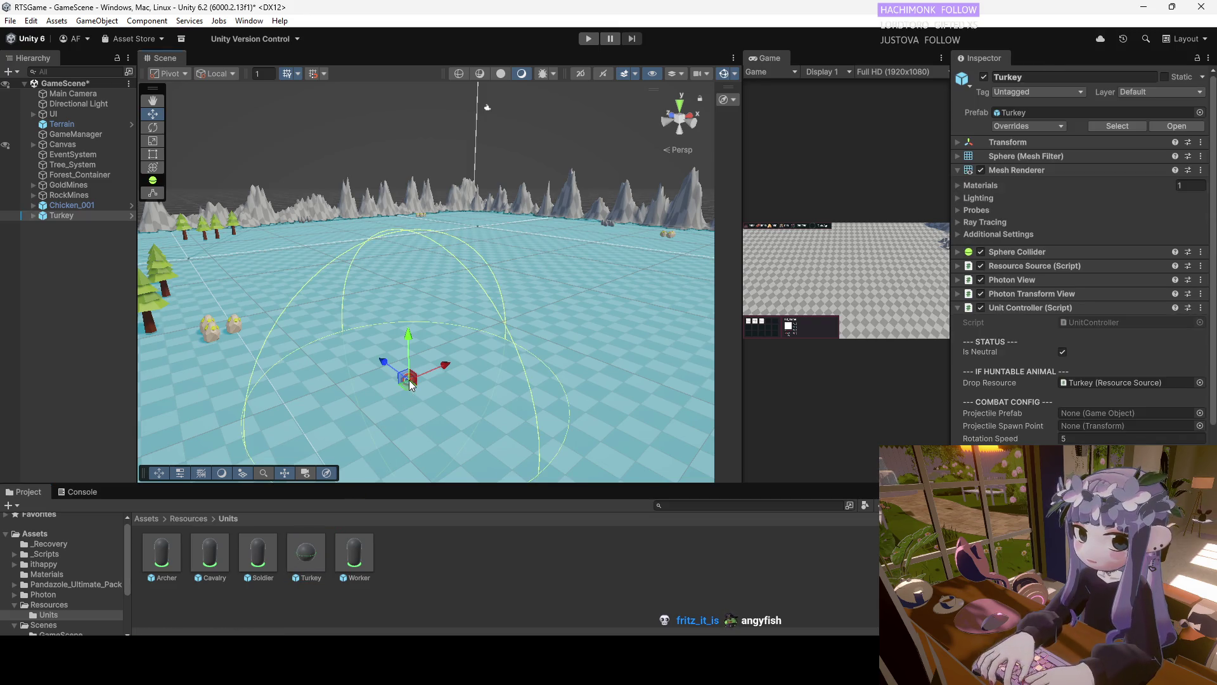
pyautogui.click(184, 518)
pyautogui.doubleClick(317, 556)
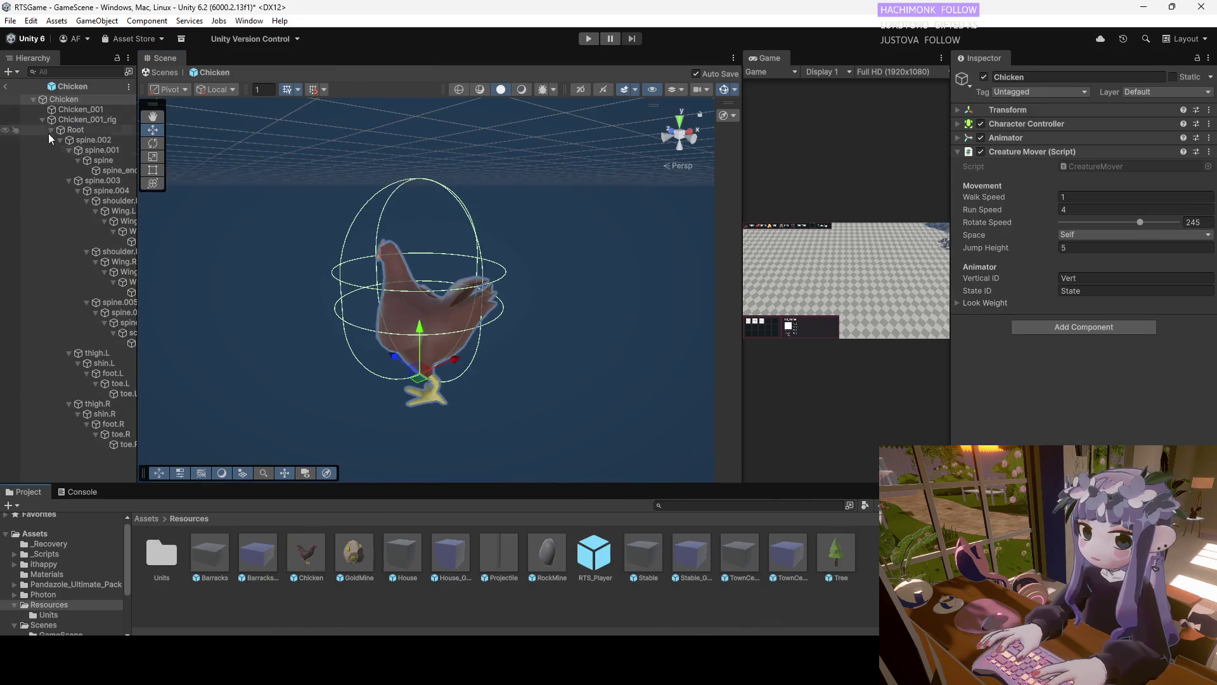
pyautogui.click(6, 86)
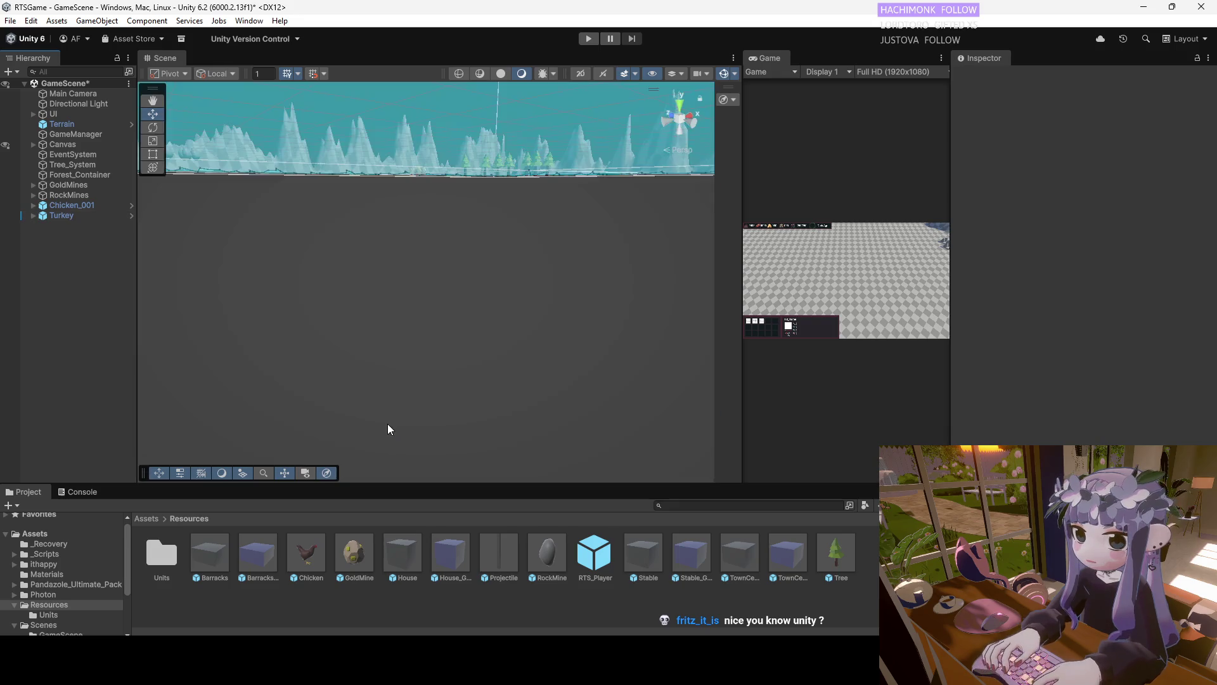
pyautogui.click(302, 555)
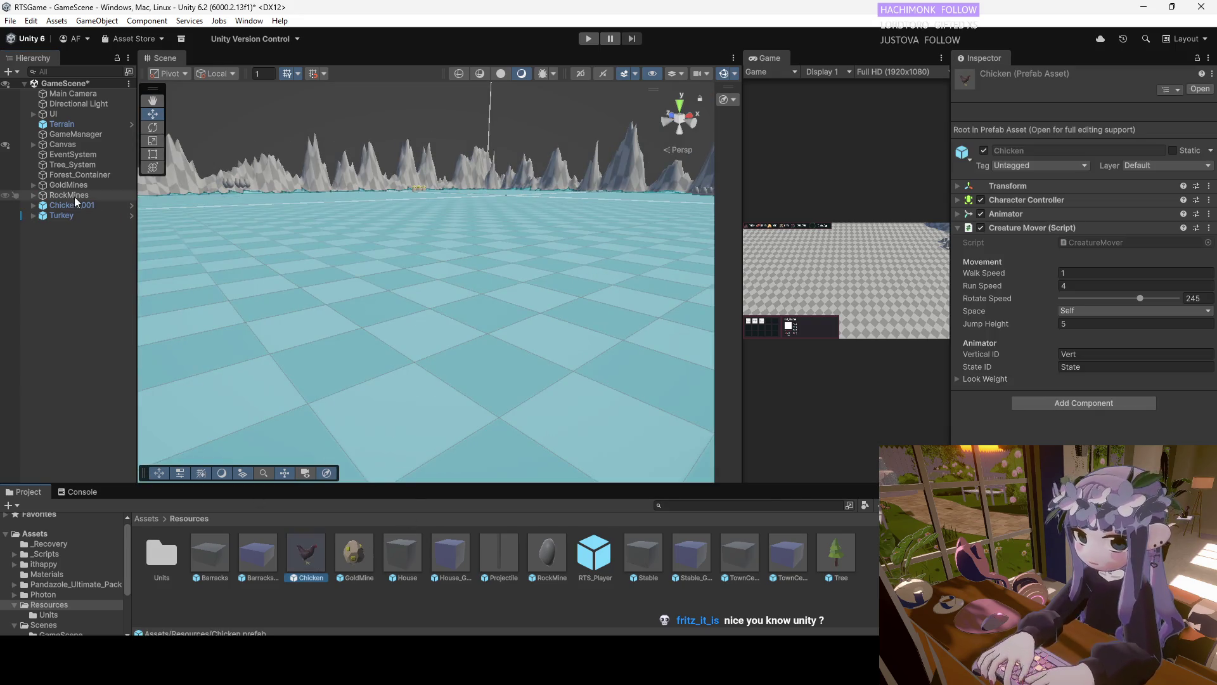
# Review the scene Turkey's Unit Controller and Resource Source settings, then reselect the Chicken prefab
pyautogui.click(67, 214)
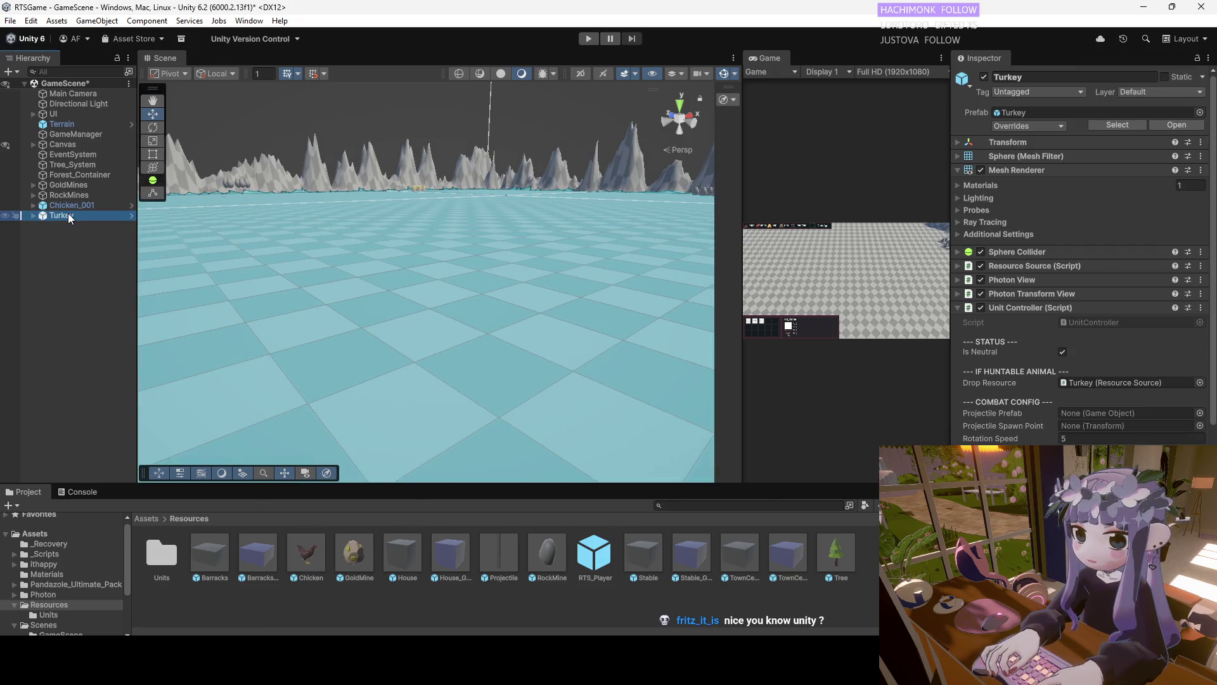
pyautogui.click(957, 308)
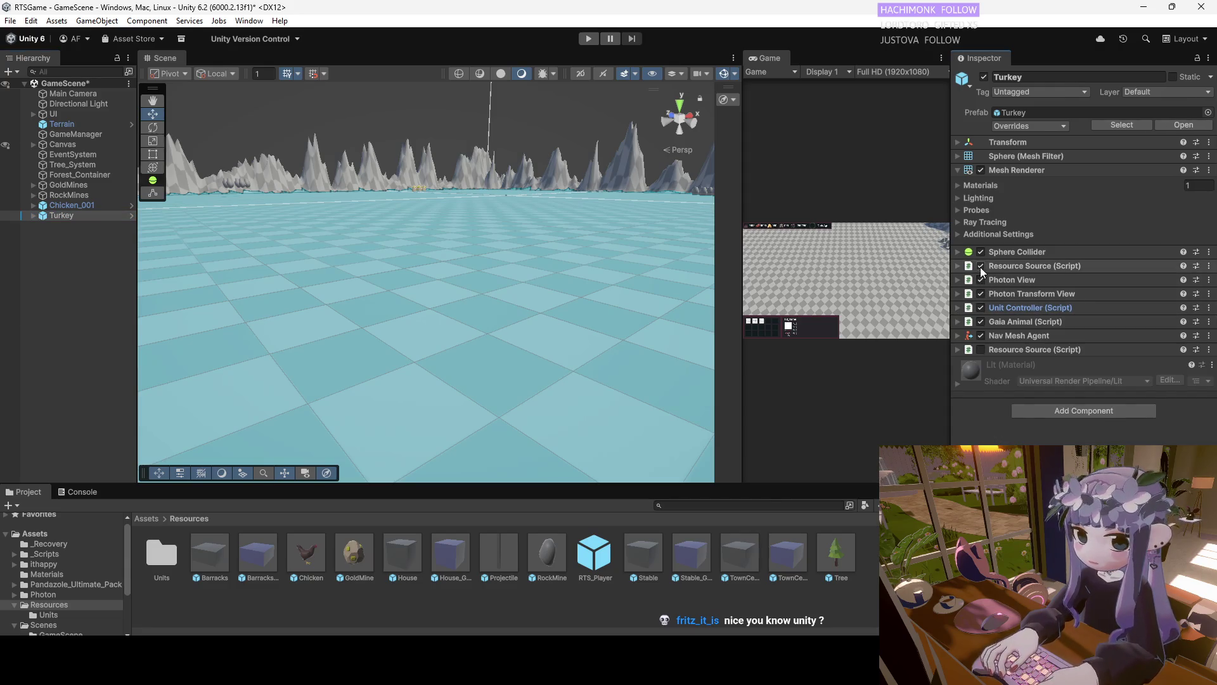
pyautogui.click(959, 265)
pyautogui.click(959, 265)
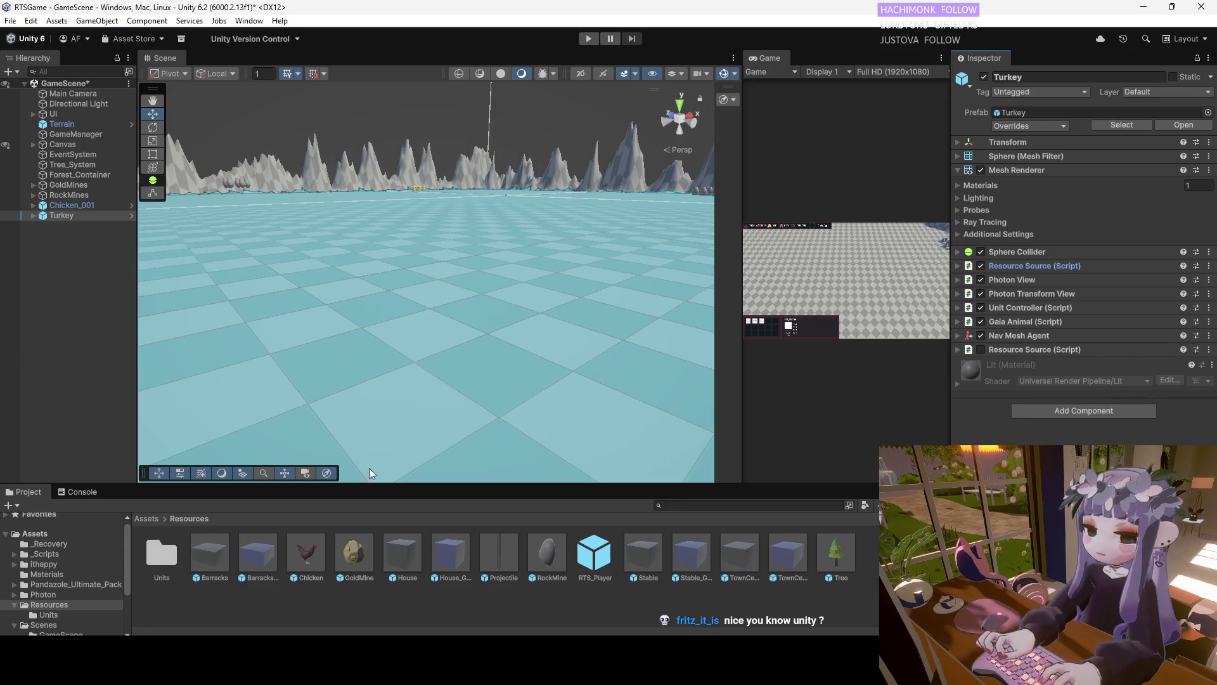
pyautogui.click(303, 554)
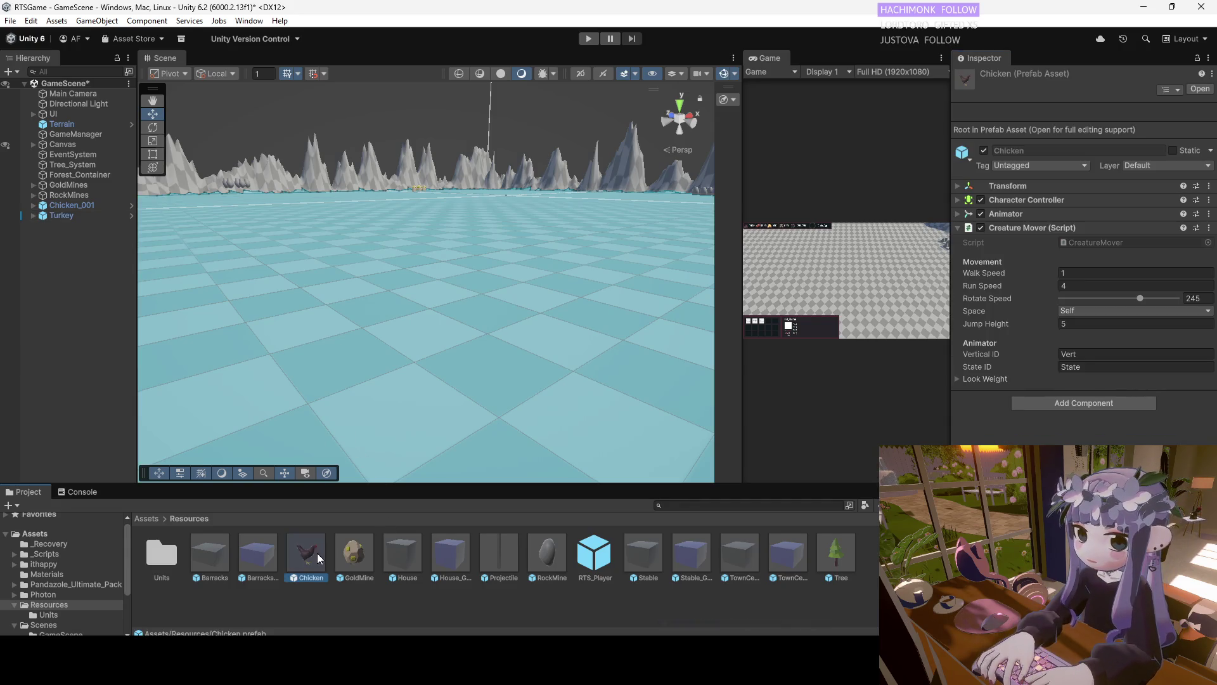
# Add Resource Source via a 'reso' search and change its resource name from Tree to Chicken
pyautogui.click(1095, 408)
pyautogui.write('reso')
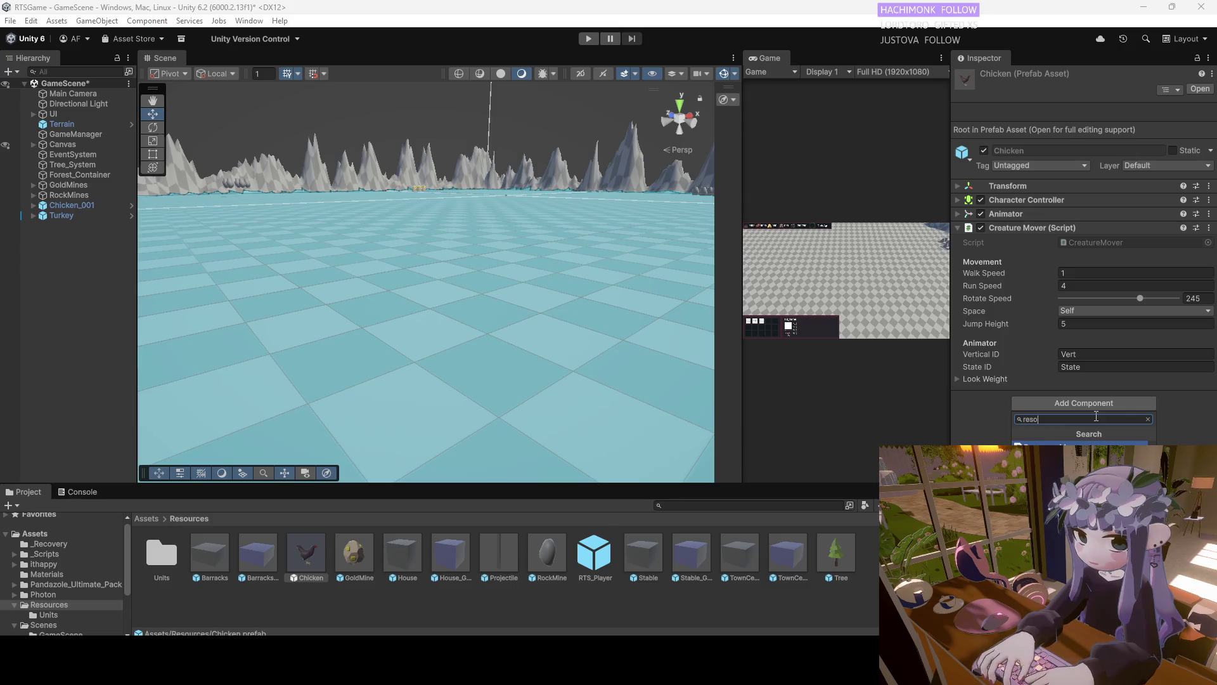
pyautogui.press('Return')
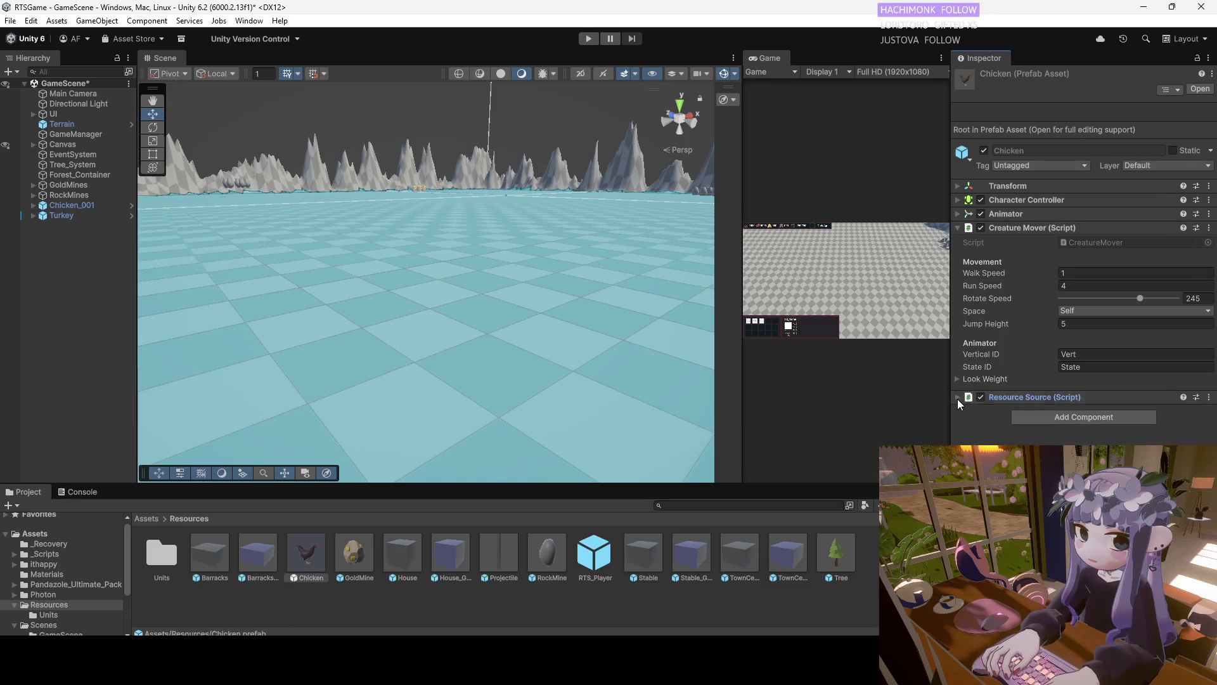
pyautogui.click(957, 398)
pyautogui.click(1093, 442)
pyautogui.write('Chicken')
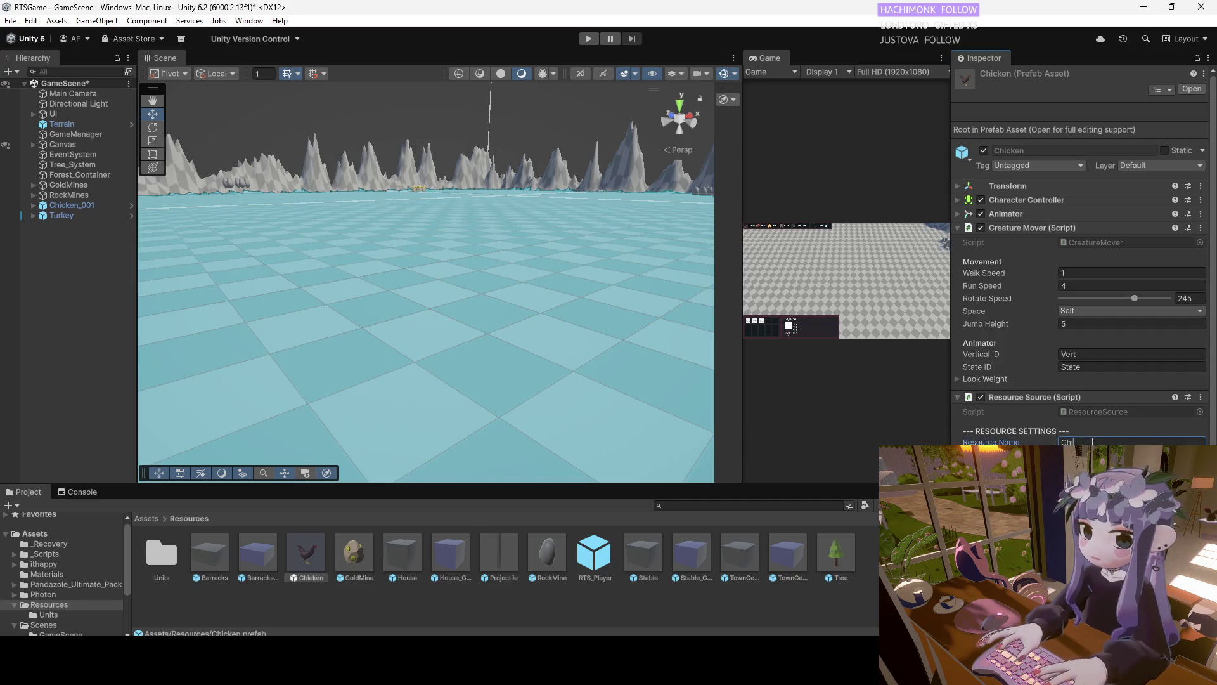
pyautogui.press('Return')
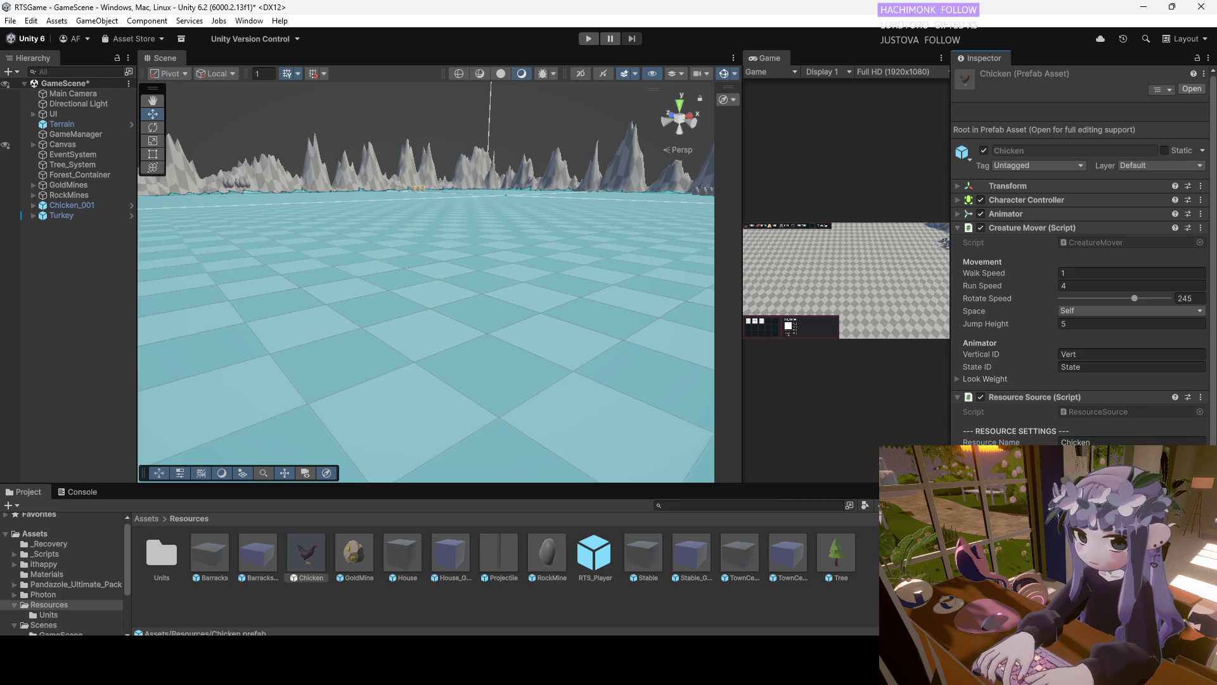
pyautogui.scroll(-1, 1081, 266)
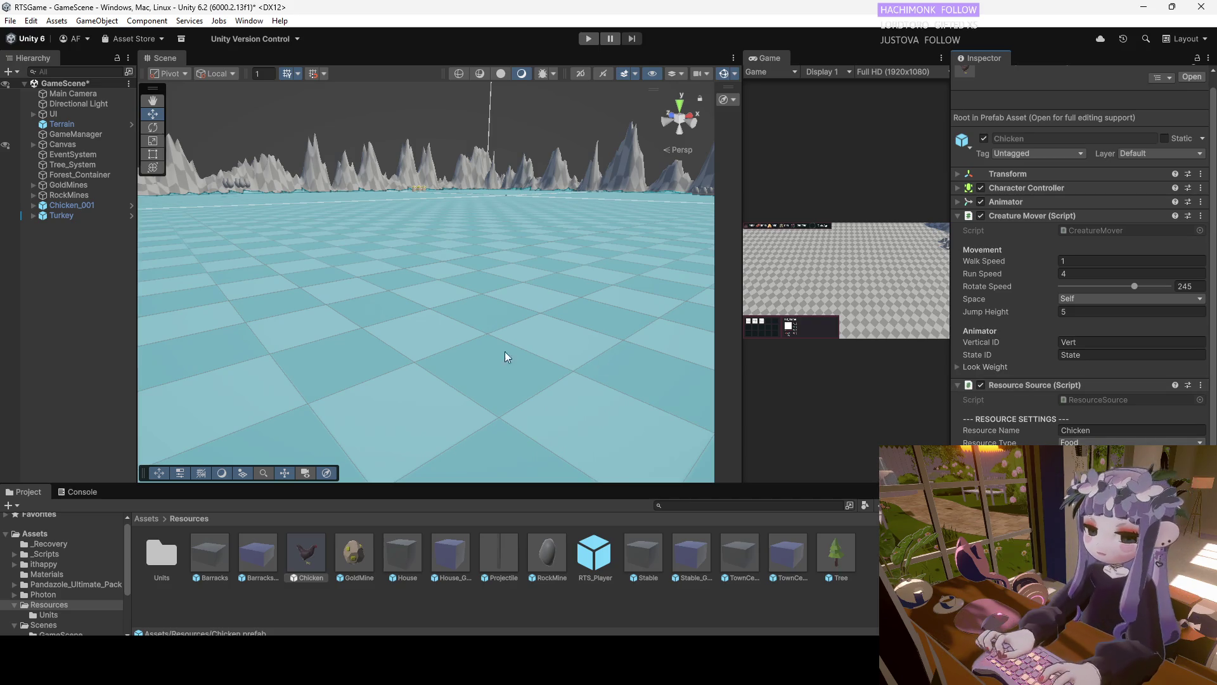
pyautogui.click(33, 216)
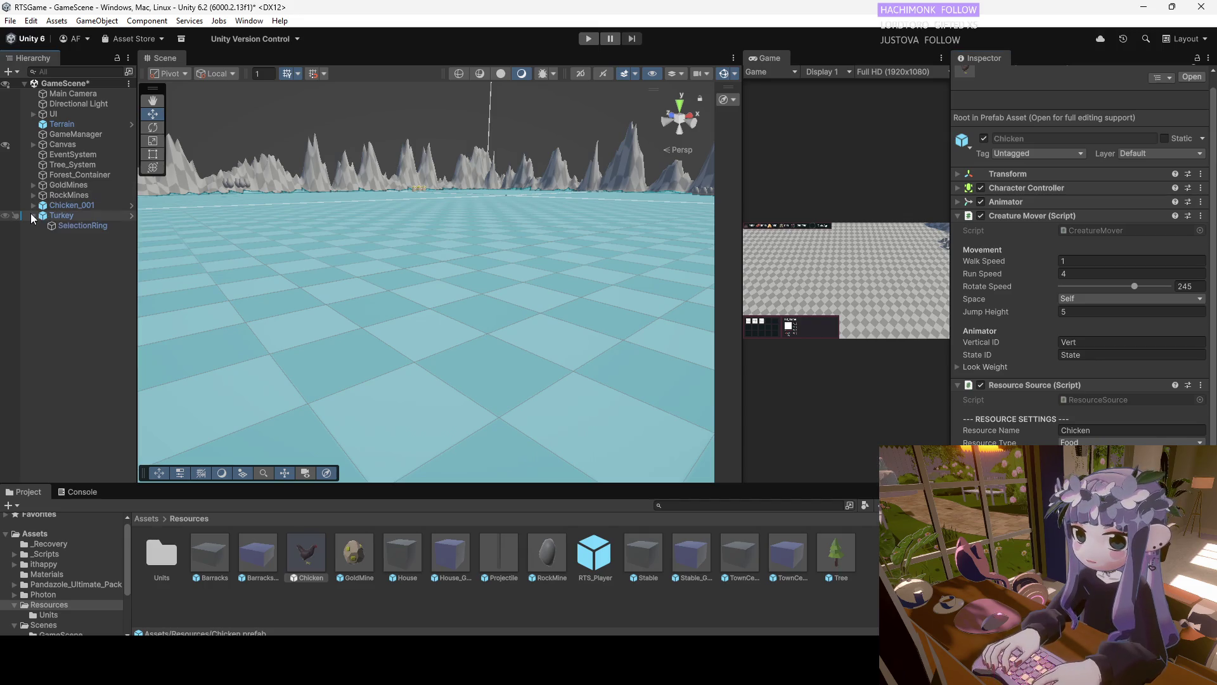
# Duplicate the Turkey's SelectionRing and parent the copy under Chicken_001
pyautogui.click(67, 225)
pyautogui.hotkey('ctrl', 'd')
pyautogui.moveTo(69, 235); pyautogui.dragTo(64, 206)
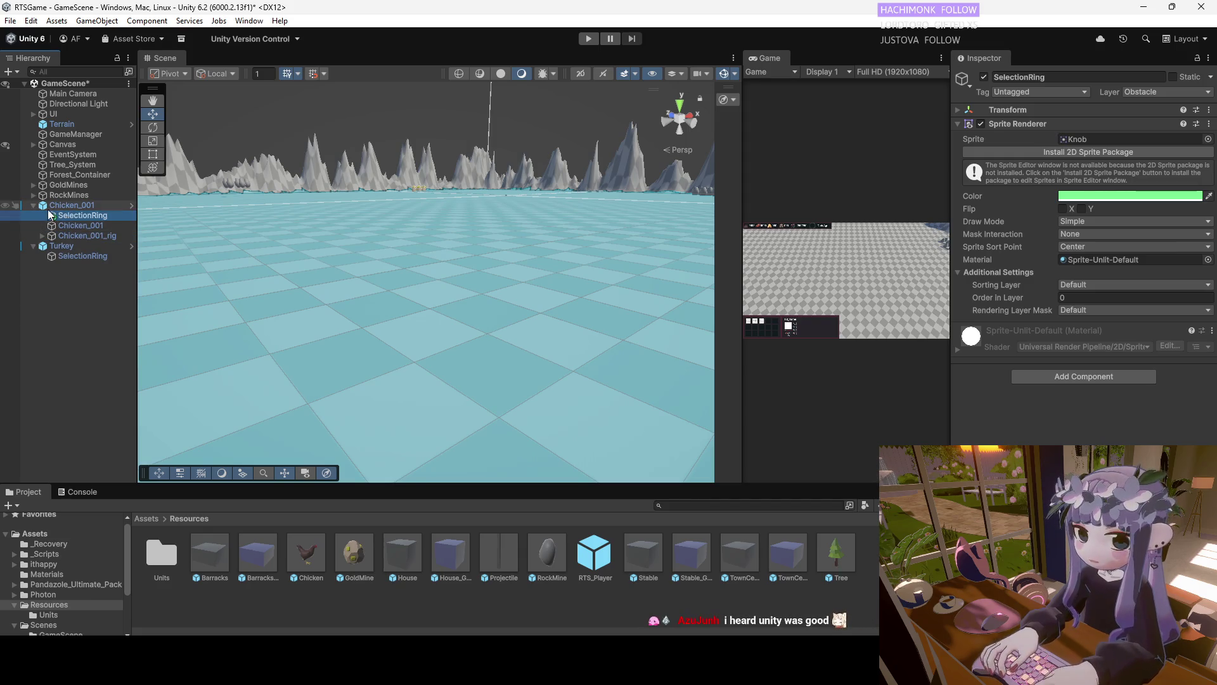
pyautogui.click(56, 206)
pyautogui.moveTo(75, 213); pyautogui.dragTo(980, 374)
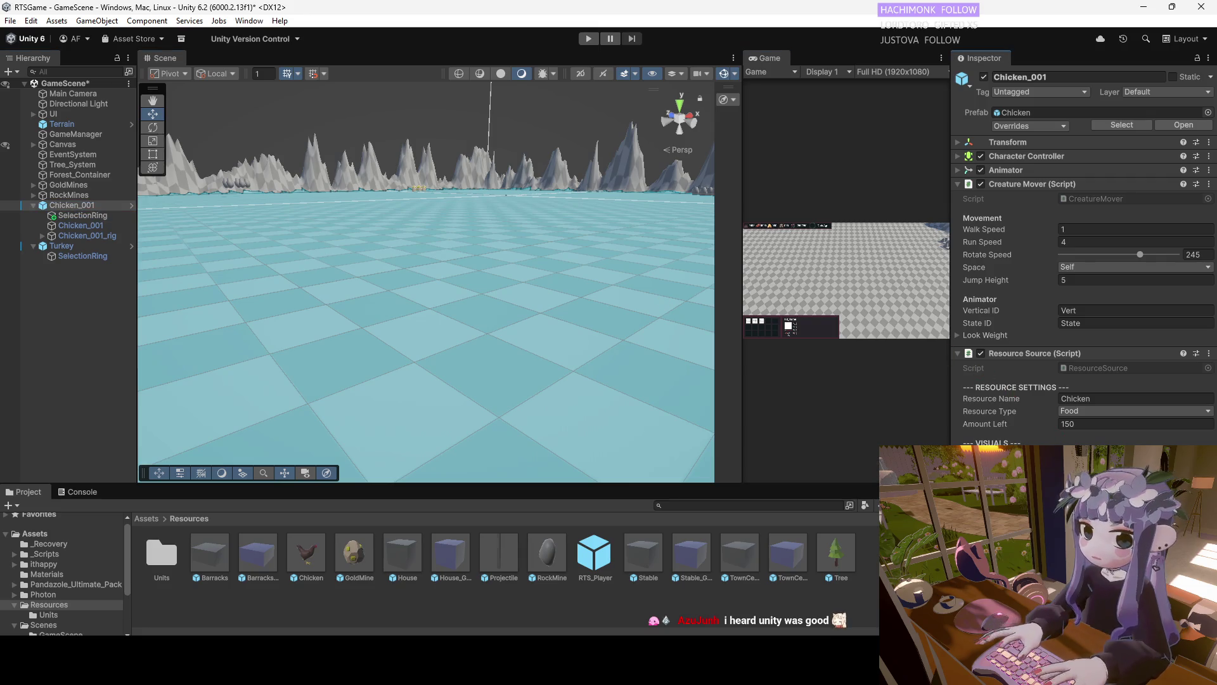
# Add Photon View and Photon Transform View components to Chicken_001
pyautogui.click(80, 247)
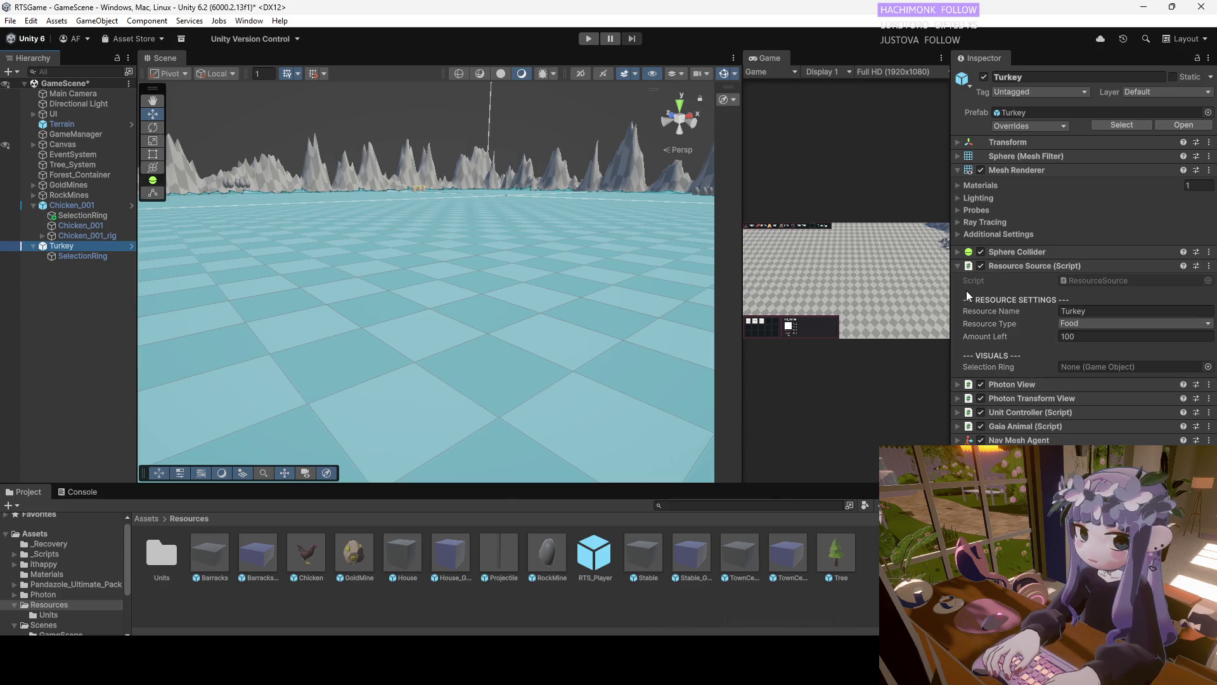
pyautogui.click(957, 266)
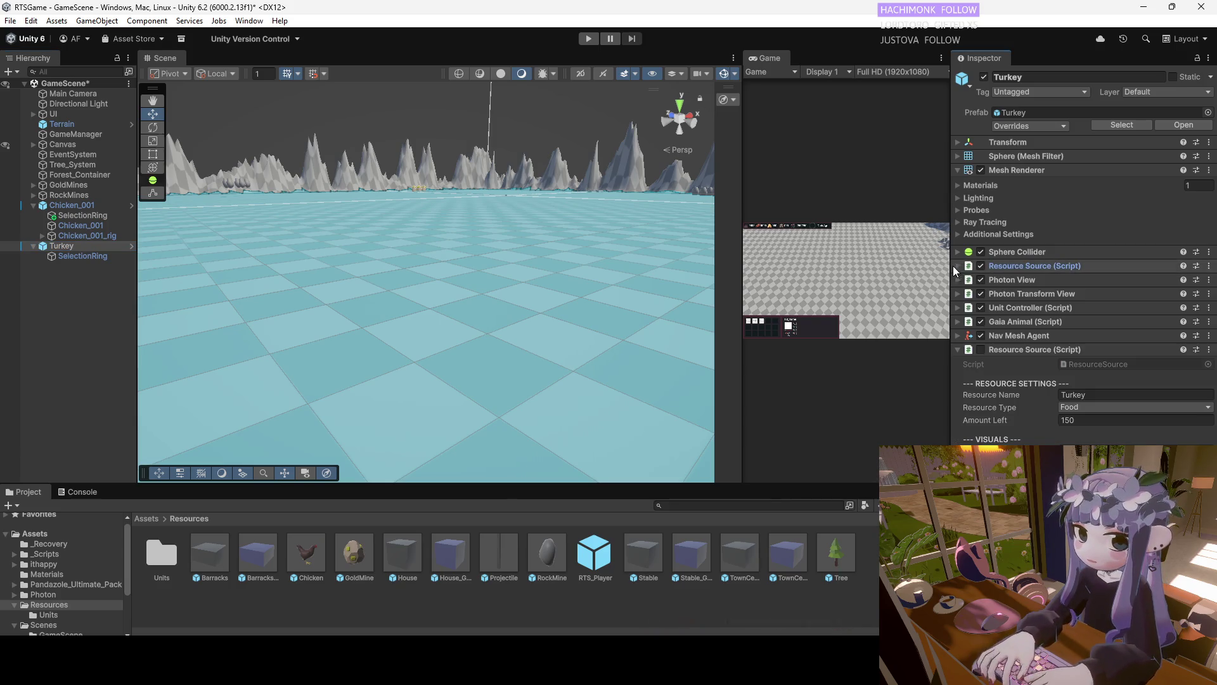
pyautogui.click(78, 207)
pyautogui.click(1101, 375)
pyautogui.press('Escape')
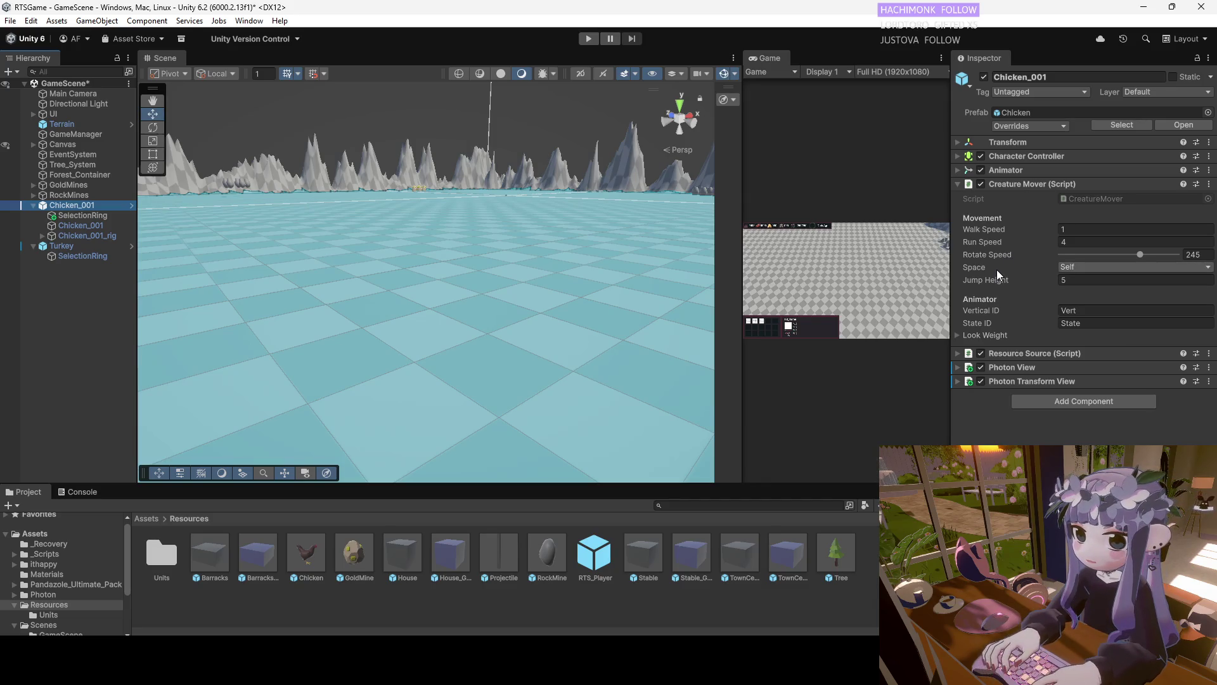
pyautogui.click(1098, 267)
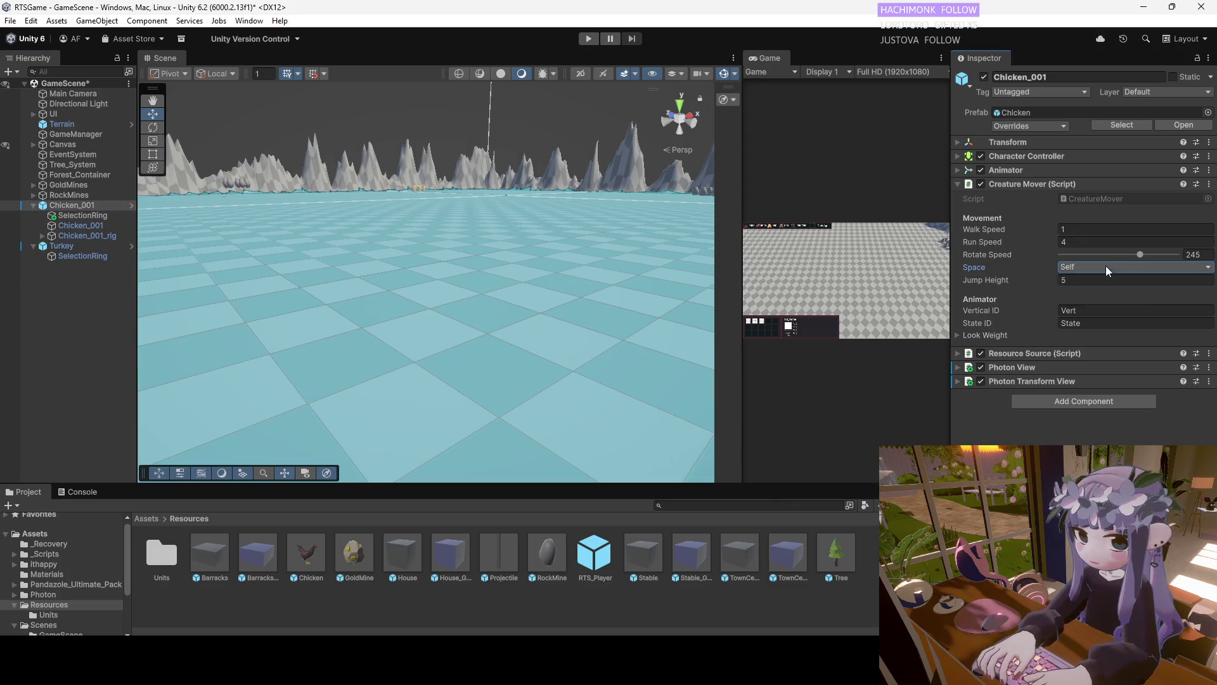
pyautogui.press('Escape')
pyautogui.click(1068, 279)
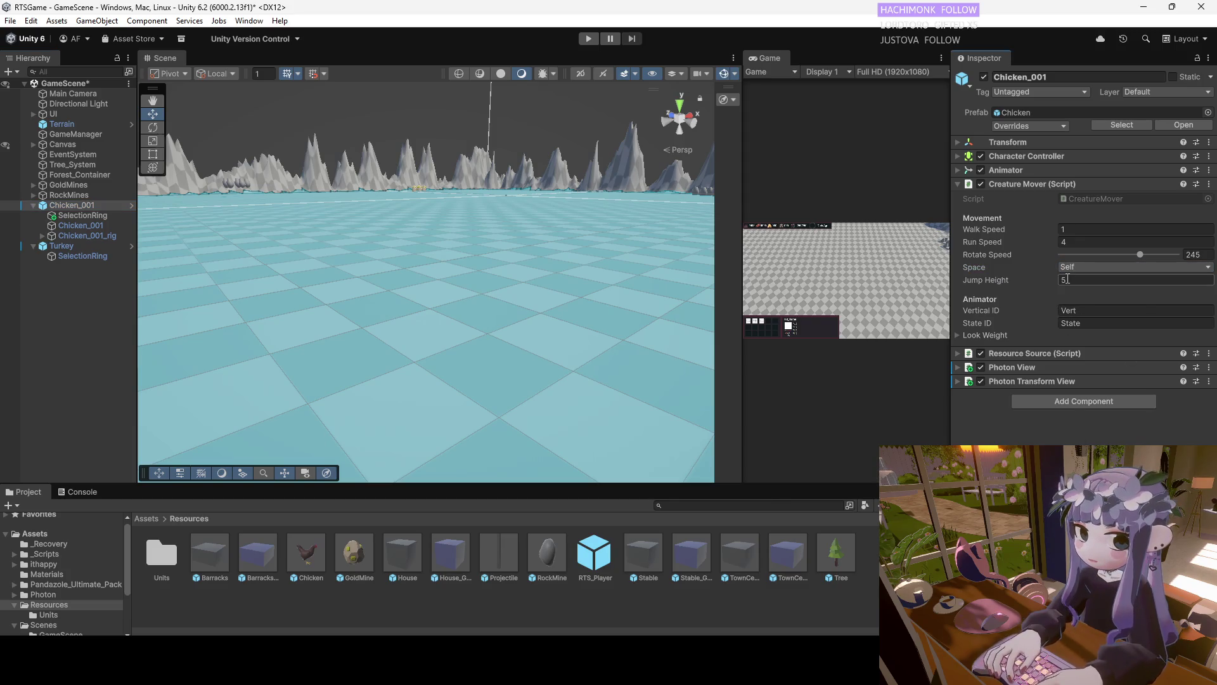
pyautogui.click(1007, 311)
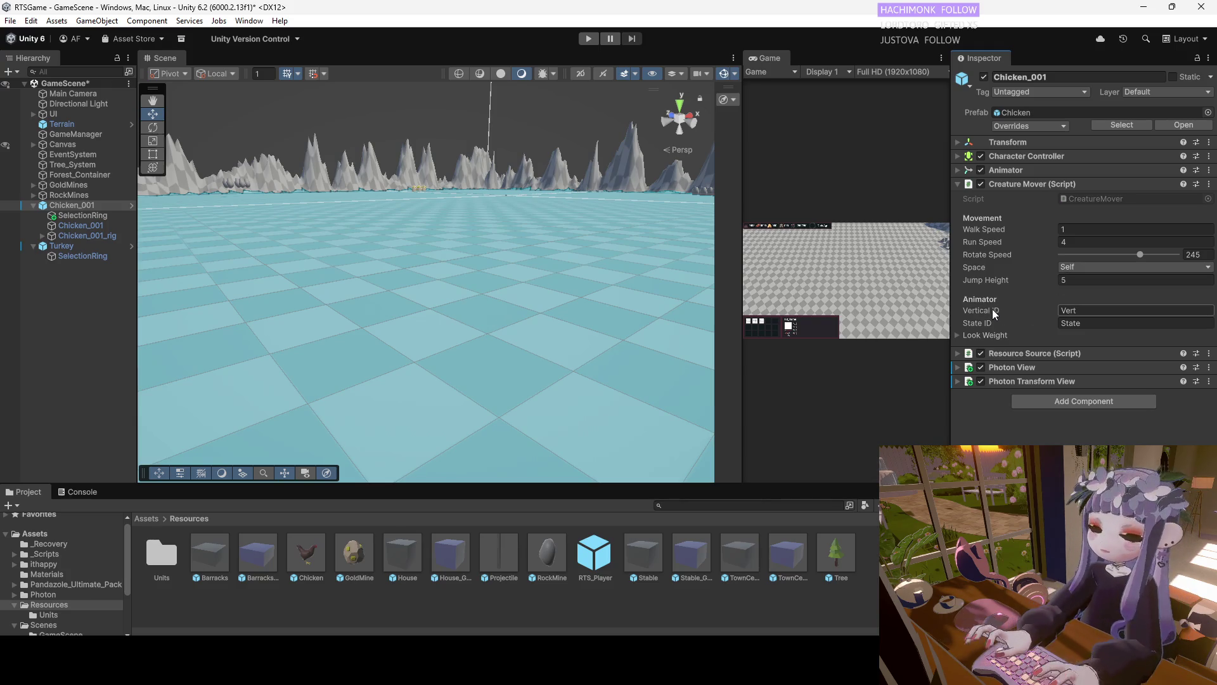
pyautogui.click(997, 322)
pyautogui.click(994, 315)
pyautogui.click(1076, 314)
pyautogui.doubleClick(1078, 313)
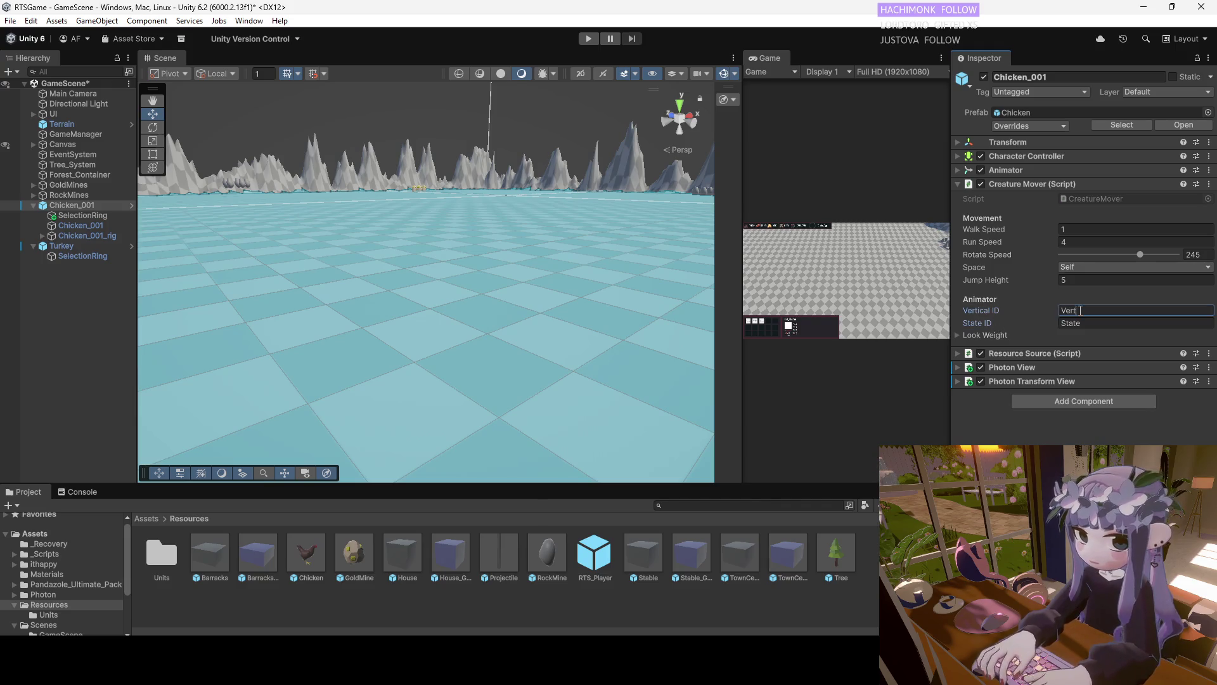
pyautogui.click(1084, 323)
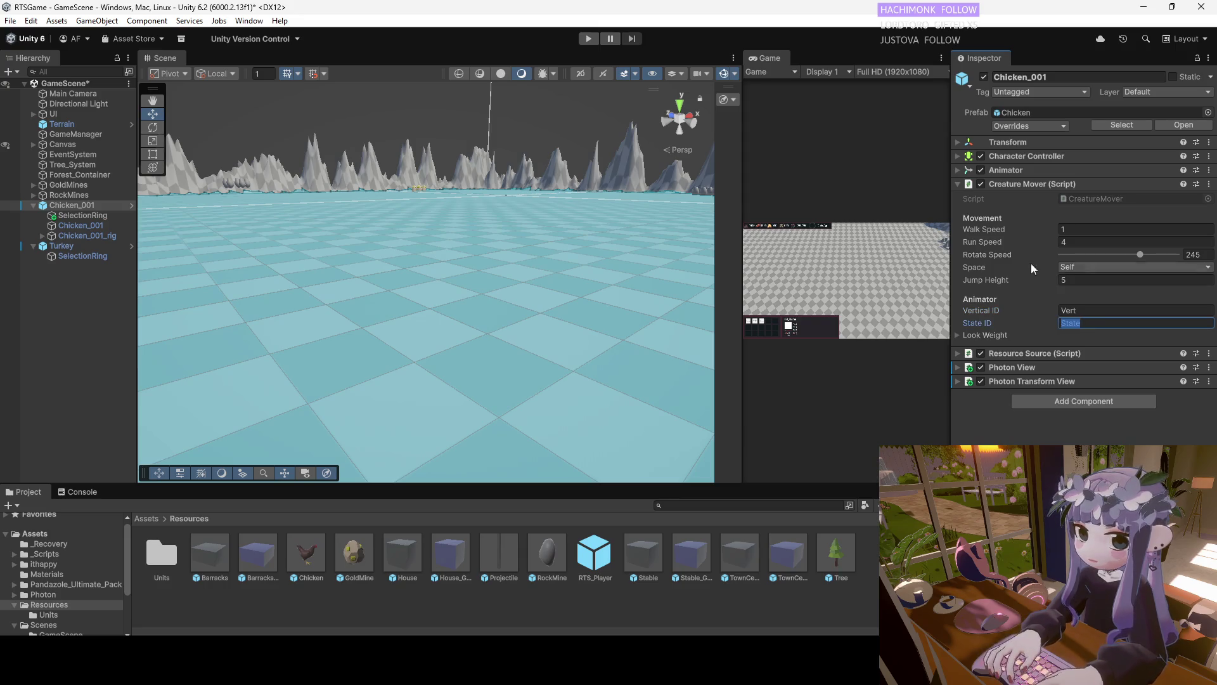
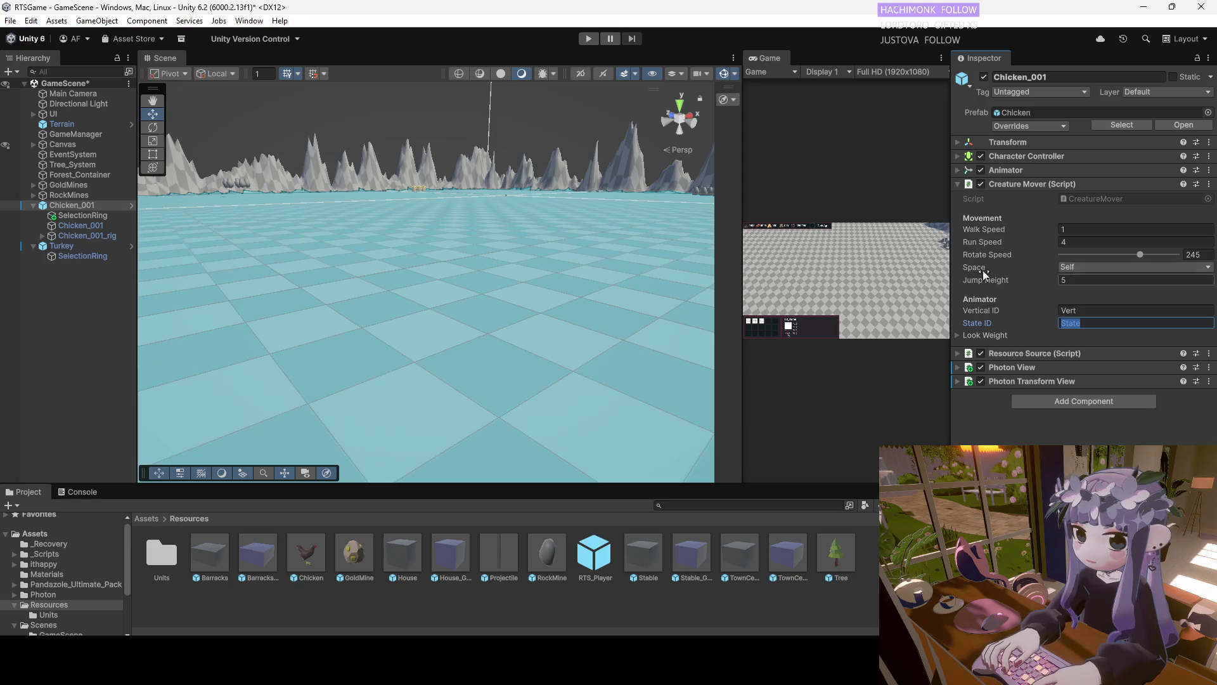
# Review Chicken_001's Animator, Character Controller and Creature Mover settings, then collapse them
pyautogui.click(955, 173)
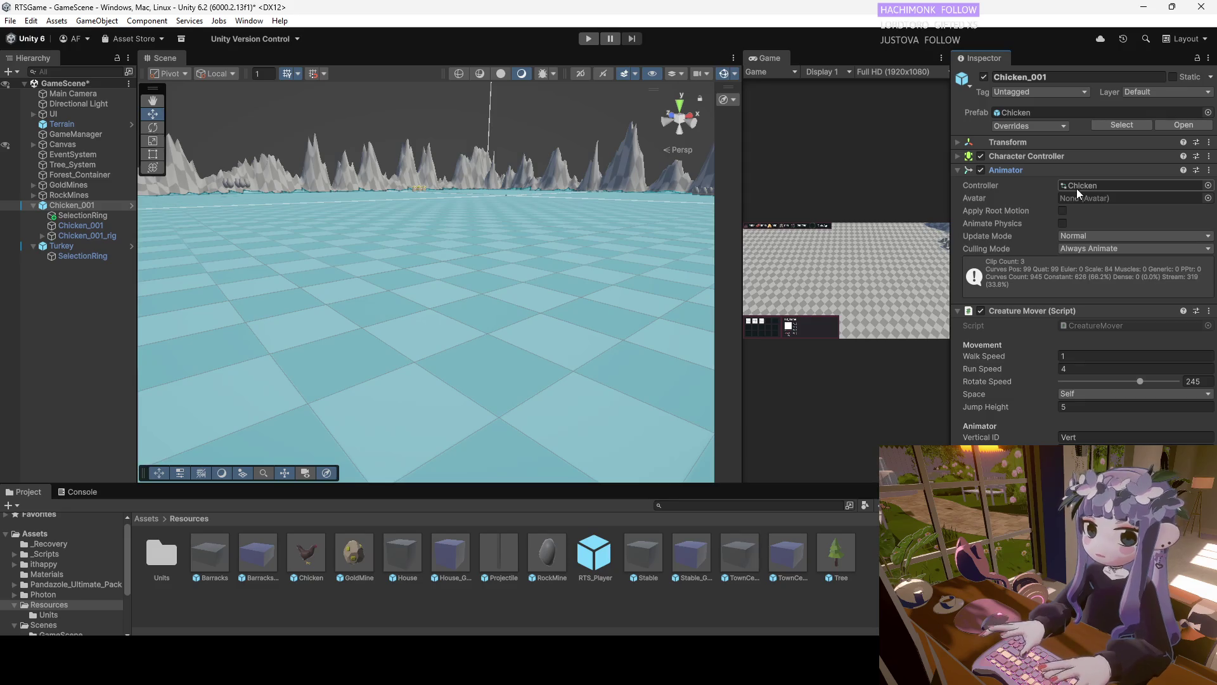
pyautogui.click(956, 157)
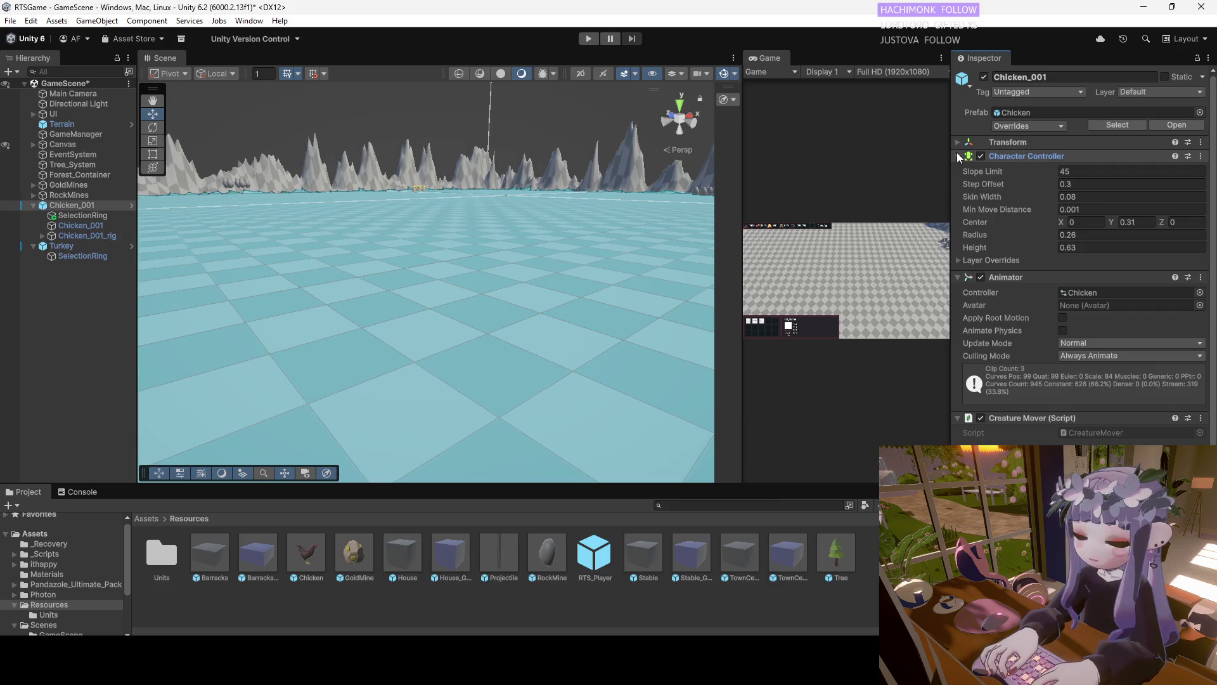
pyautogui.click(958, 156)
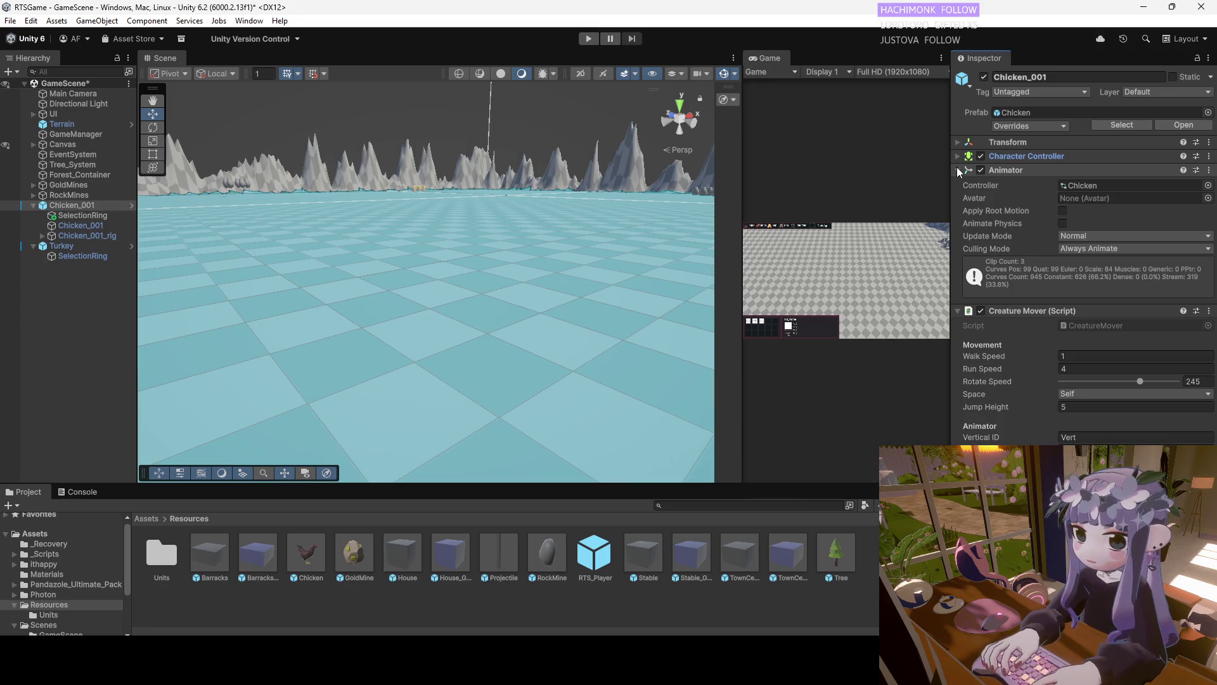
pyautogui.click(956, 157)
pyautogui.click(955, 159)
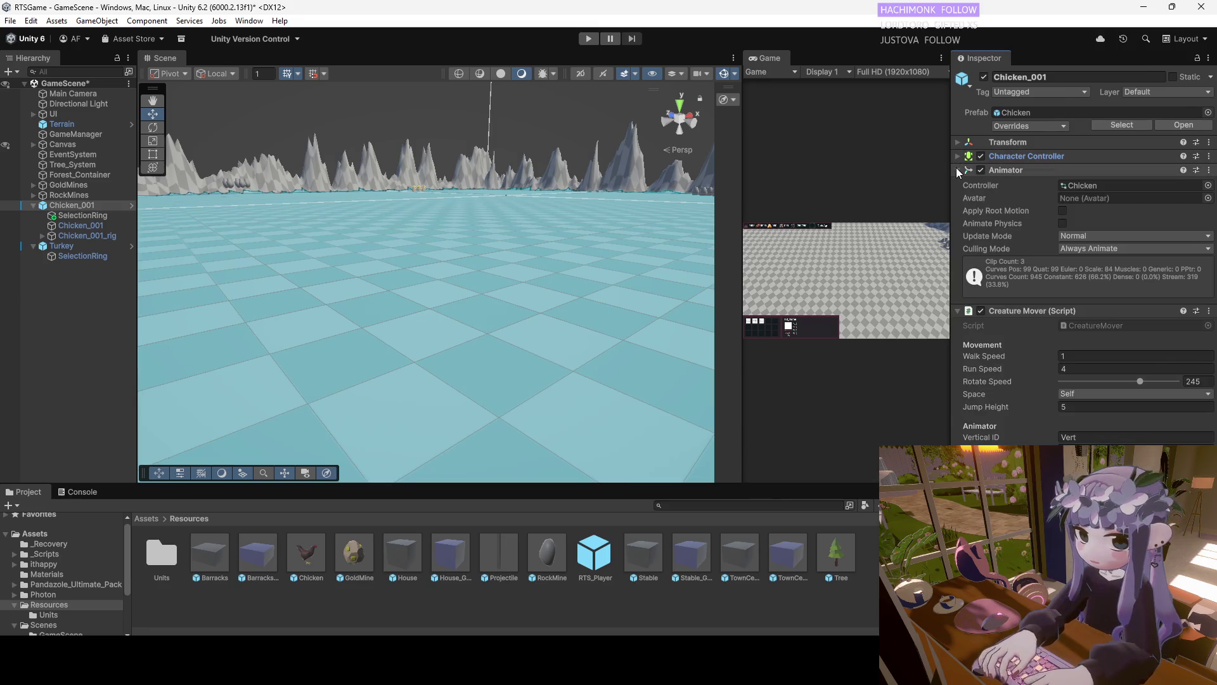
pyautogui.click(957, 169)
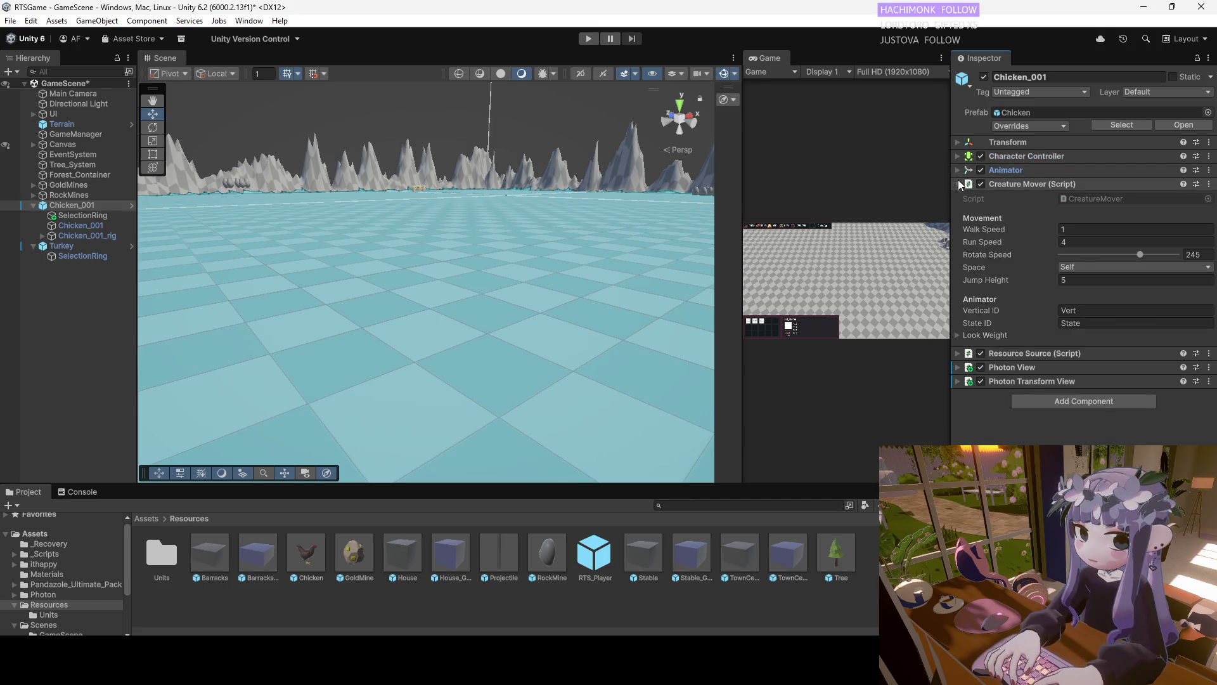
pyautogui.click(957, 184)
pyautogui.click(957, 182)
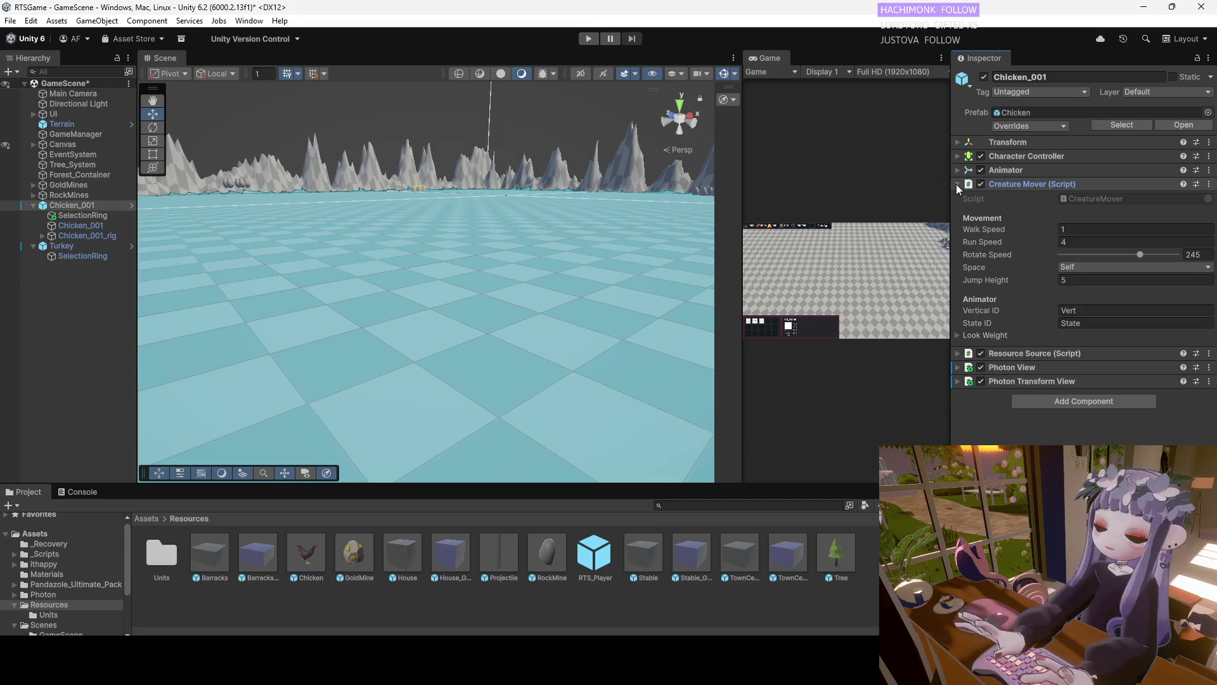
pyautogui.click(956, 184)
# Add a Unit Controller to Chicken_001 and link its own Resource Source as Drop Resource
pyautogui.click(1040, 244)
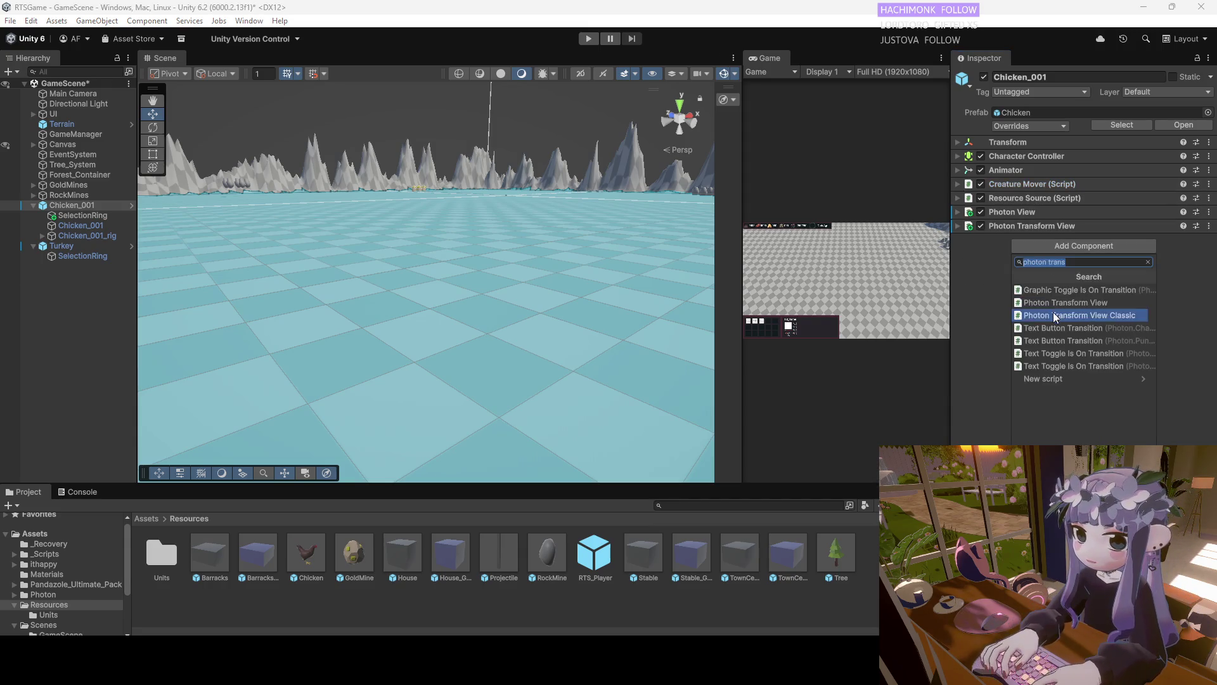
pyautogui.write('uni')
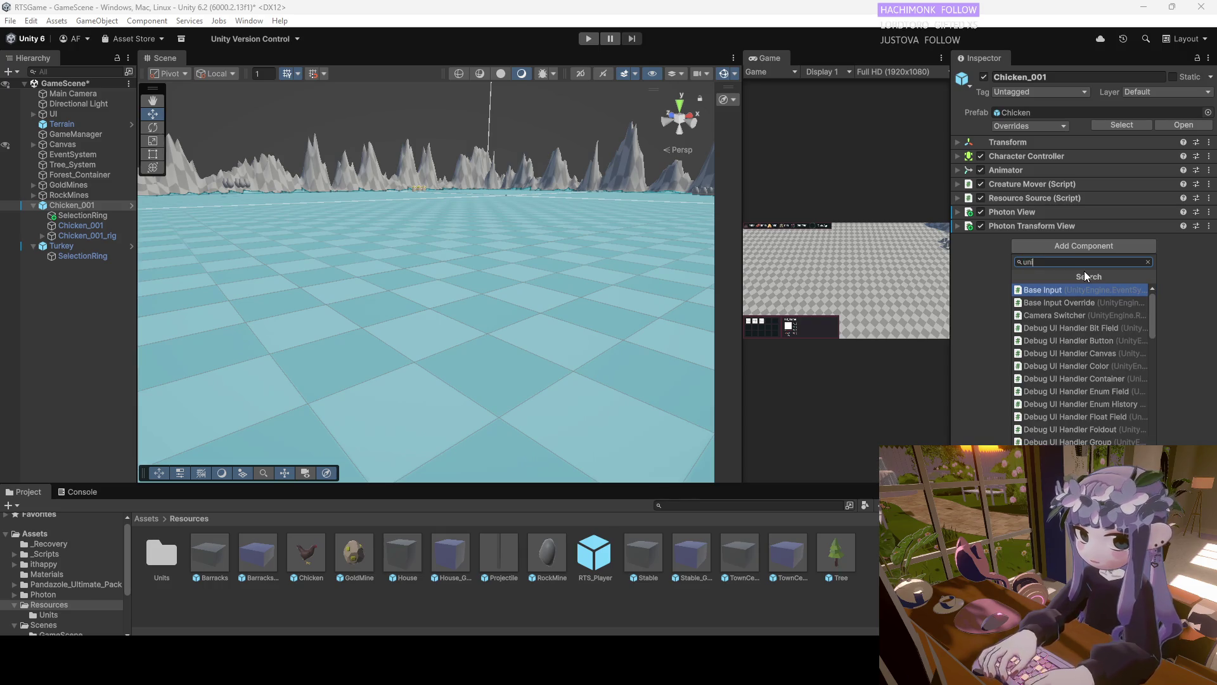
pyautogui.write('t con')
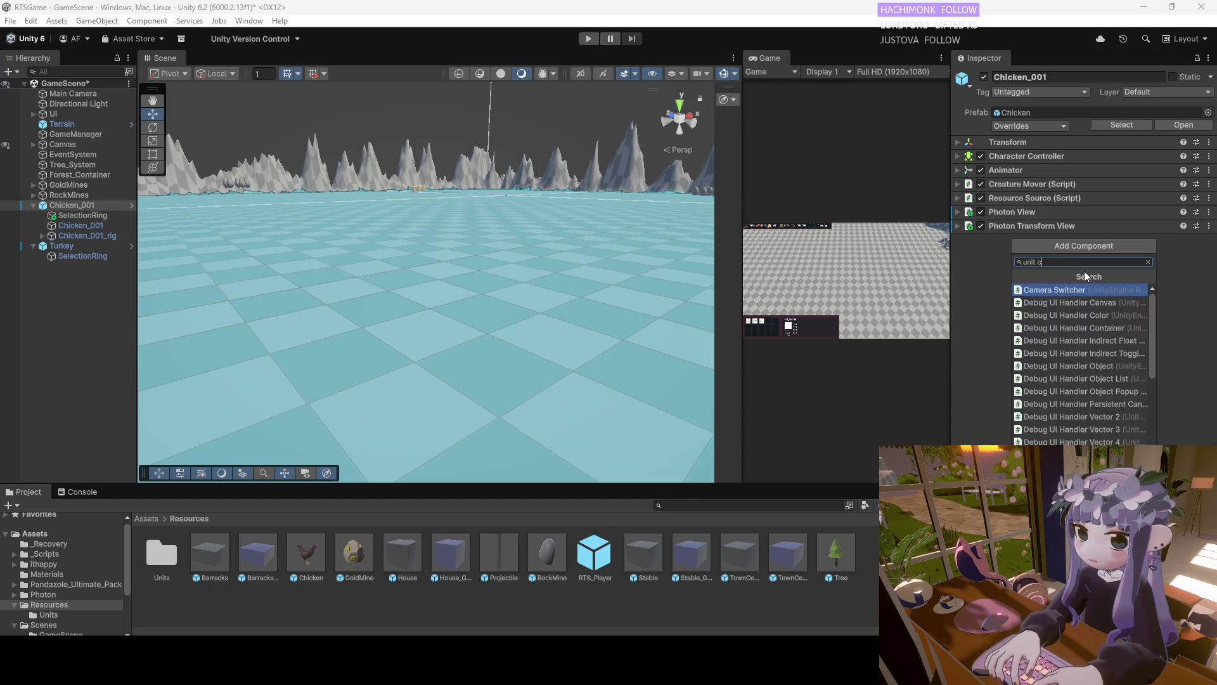
pyautogui.click(1083, 303)
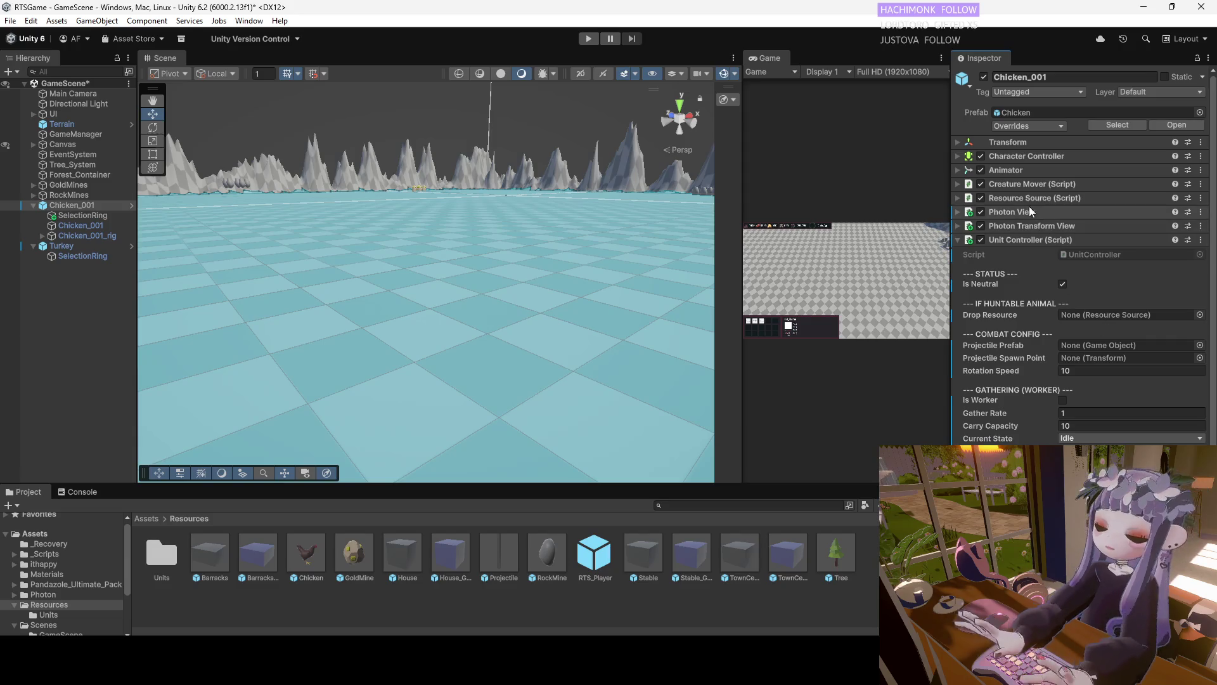
pyautogui.moveTo(1005, 197)
pyautogui.mouseDown()
pyautogui.moveTo(1114, 320)
pyautogui.moveTo(1089, 317)
pyautogui.mouseUp()
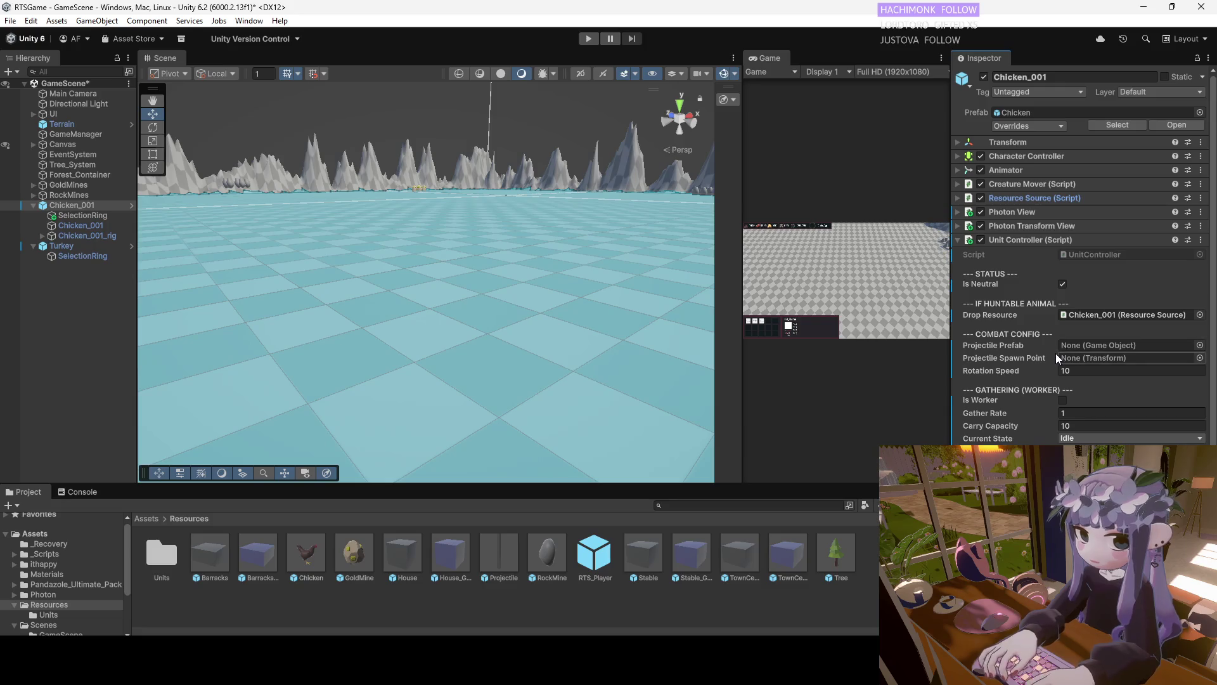
# Set Rotation Speed, Gather Rate and Carry Capacity to 0, keeping Current State at Idle
pyautogui.click(1050, 370)
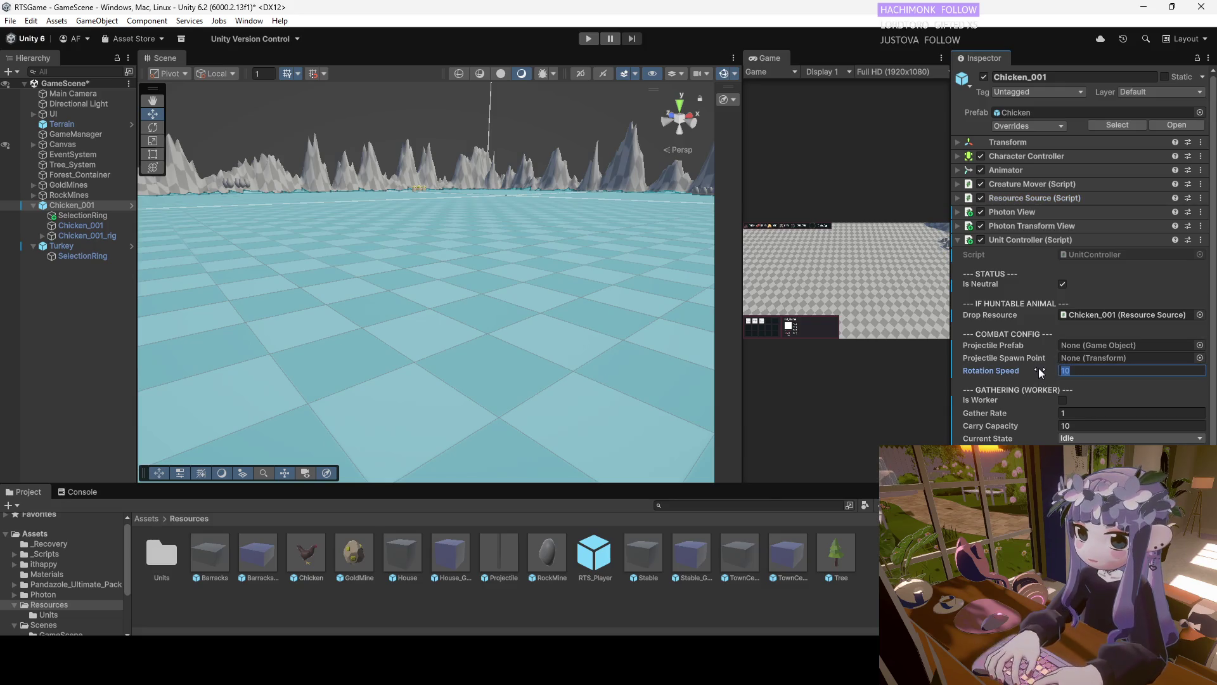
pyautogui.write('0')
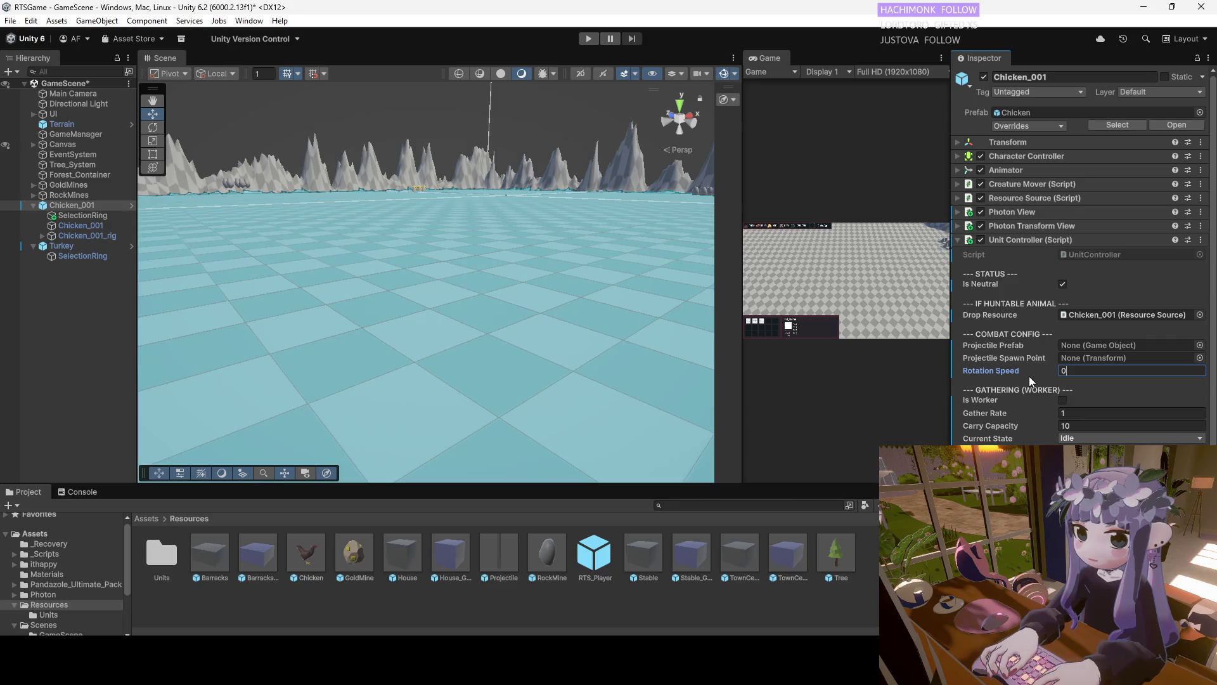
pyautogui.scroll(-1, 1029, 375)
pyautogui.moveTo(1028, 378); pyautogui.dragTo(1020, 379)
pyautogui.click(1078, 391)
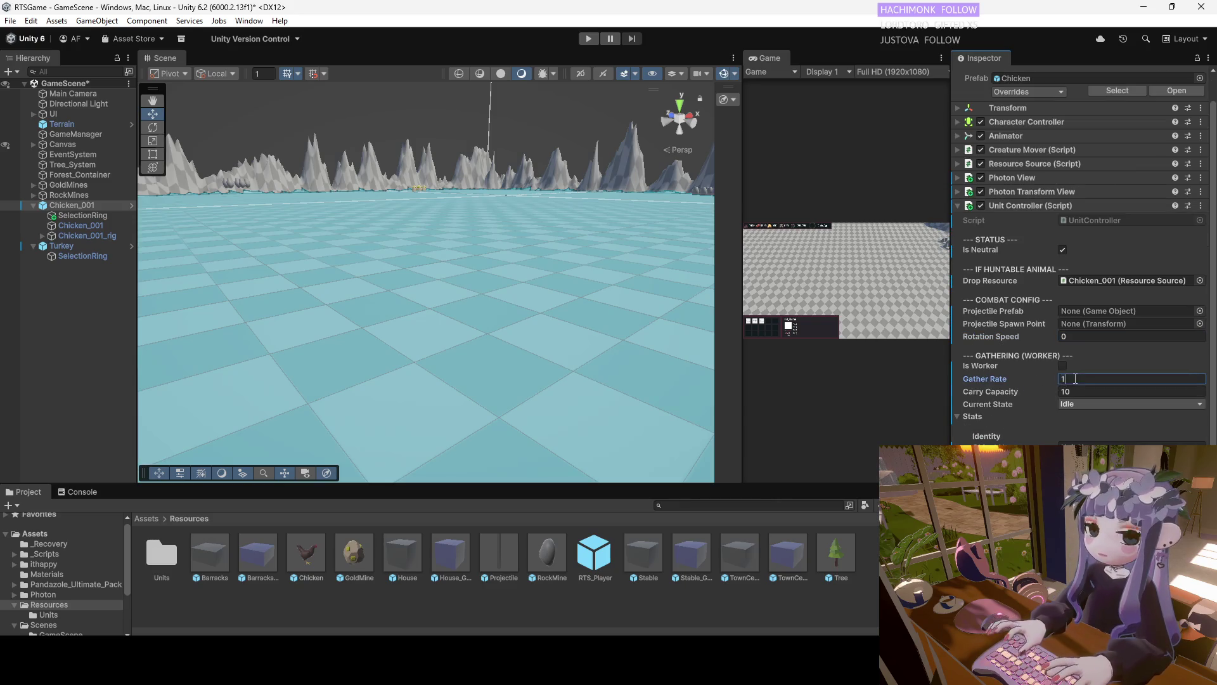
pyautogui.press('BackSpace')
pyautogui.press('BackSpace')
pyautogui.click(1086, 403)
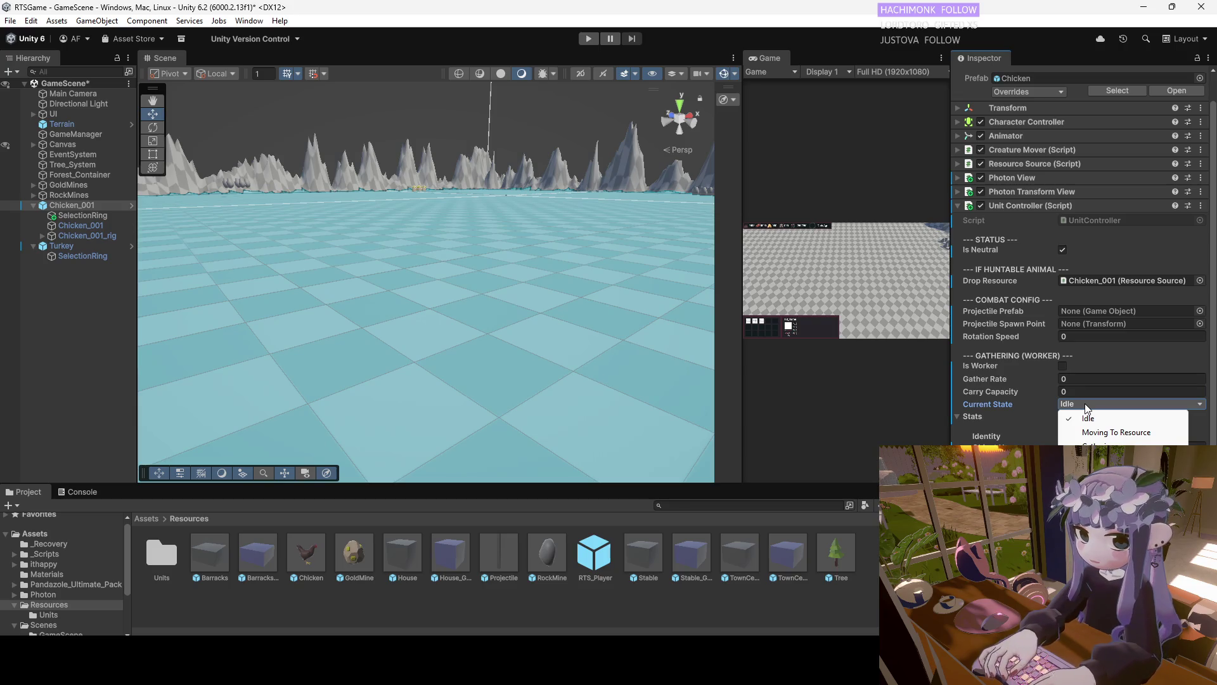
pyautogui.click(1098, 345)
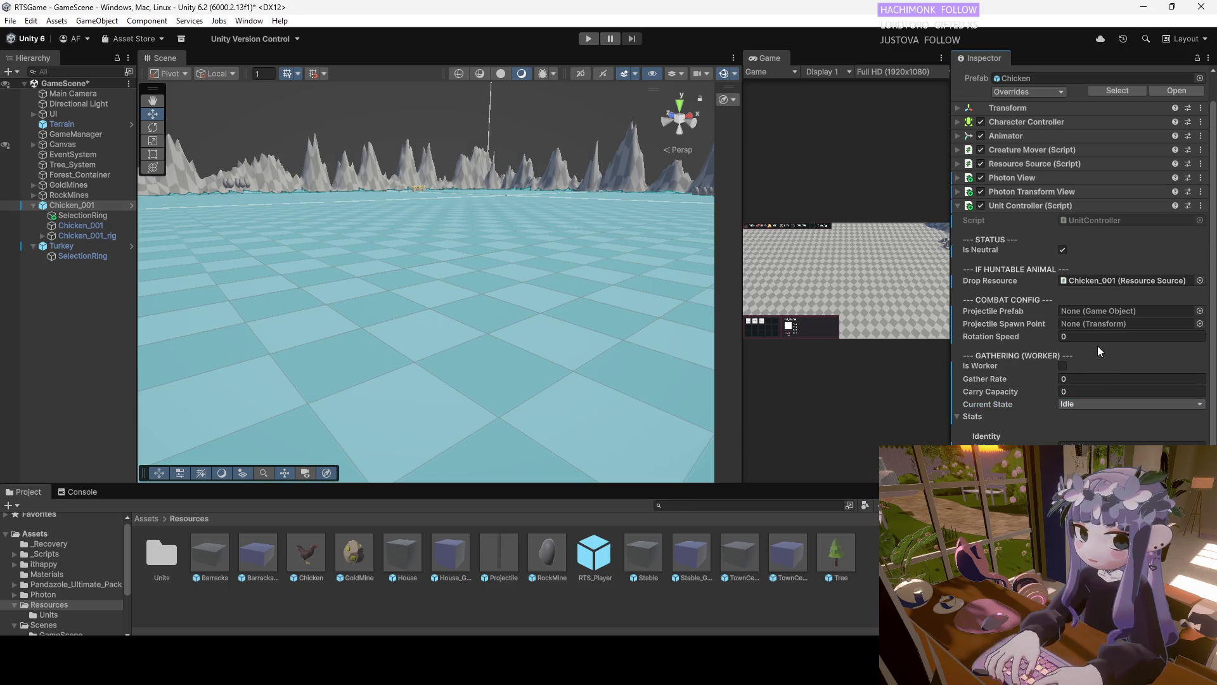
pyautogui.scroll(-2, 1093, 348)
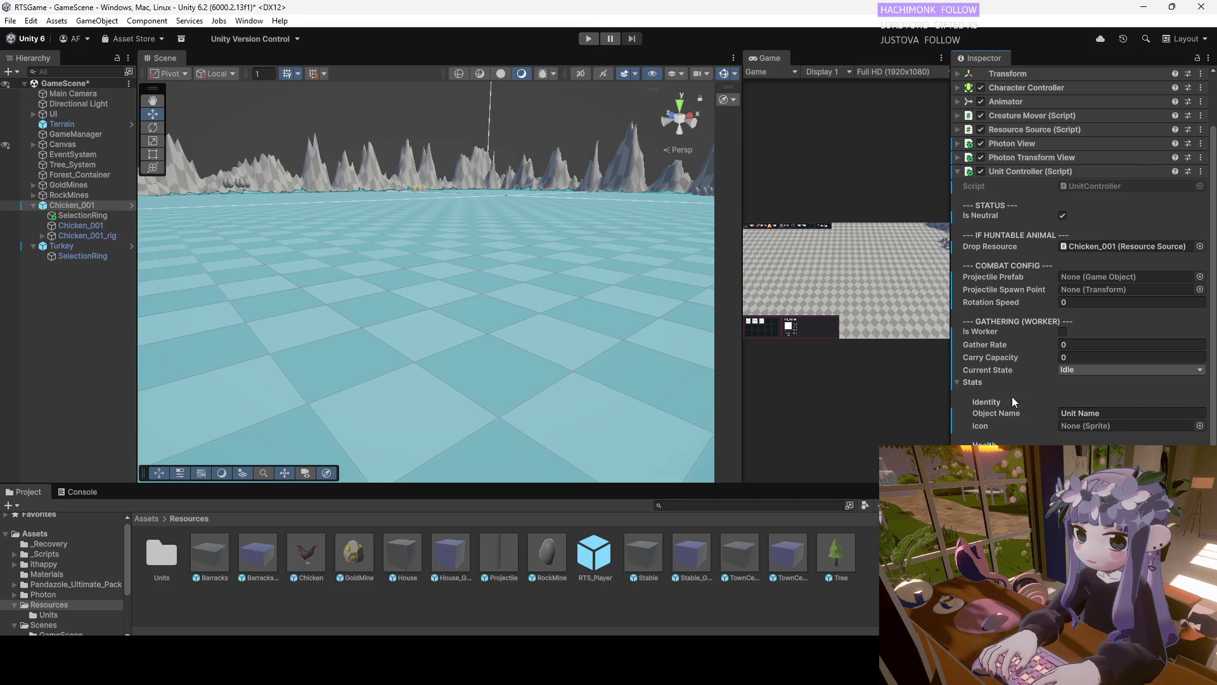
pyautogui.click(1063, 413)
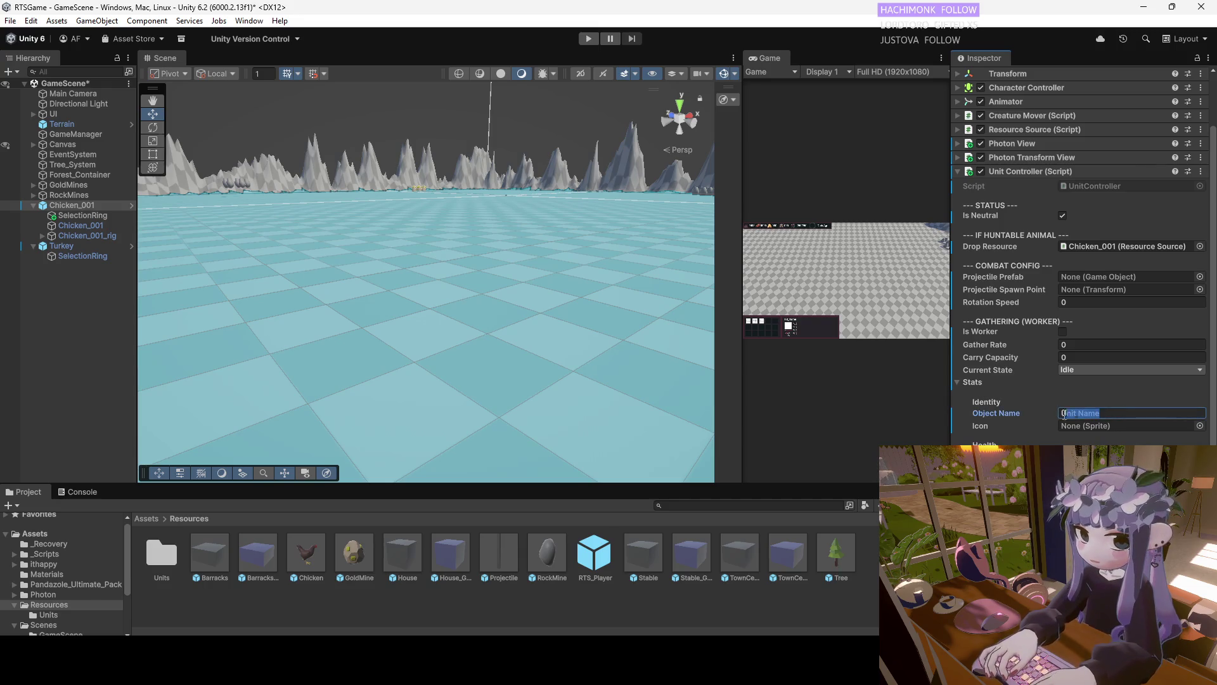
pyautogui.write('Chicken')
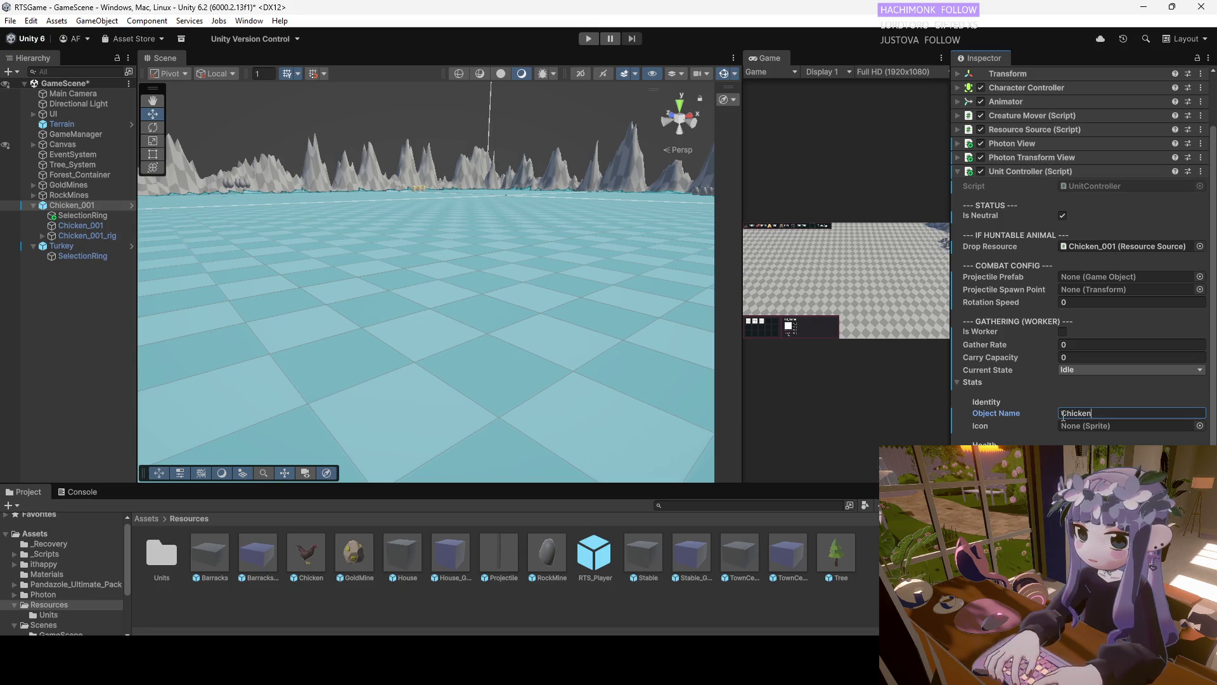
pyautogui.scroll(-1, 1053, 431)
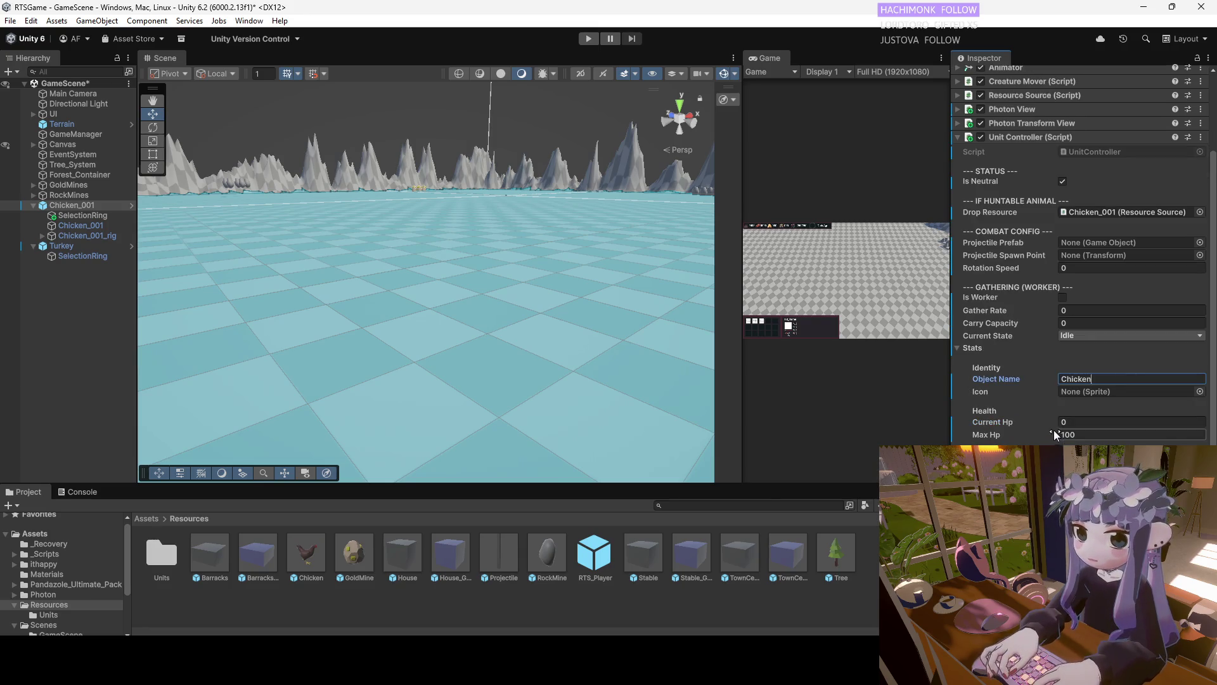
pyautogui.scroll(-1, 1079, 430)
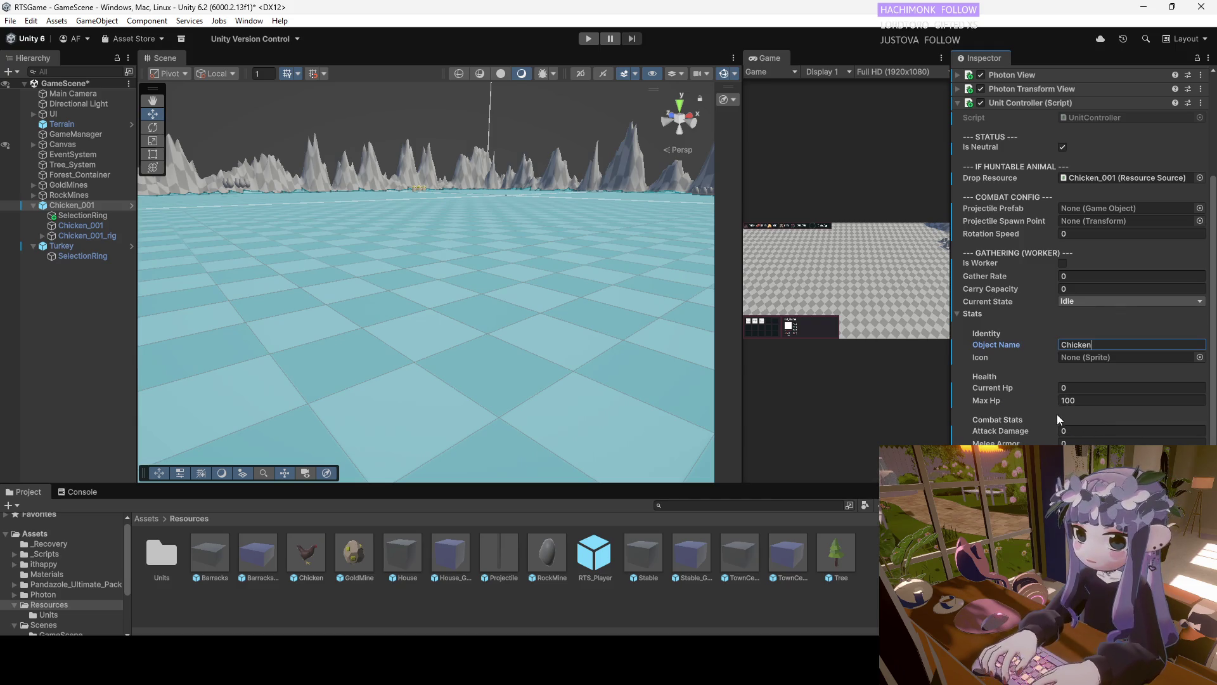
pyautogui.scroll(-1, 1088, 409)
pyautogui.click(1089, 367)
pyautogui.moveTo(1088, 367); pyautogui.dragTo(1045, 369)
pyautogui.write('10')
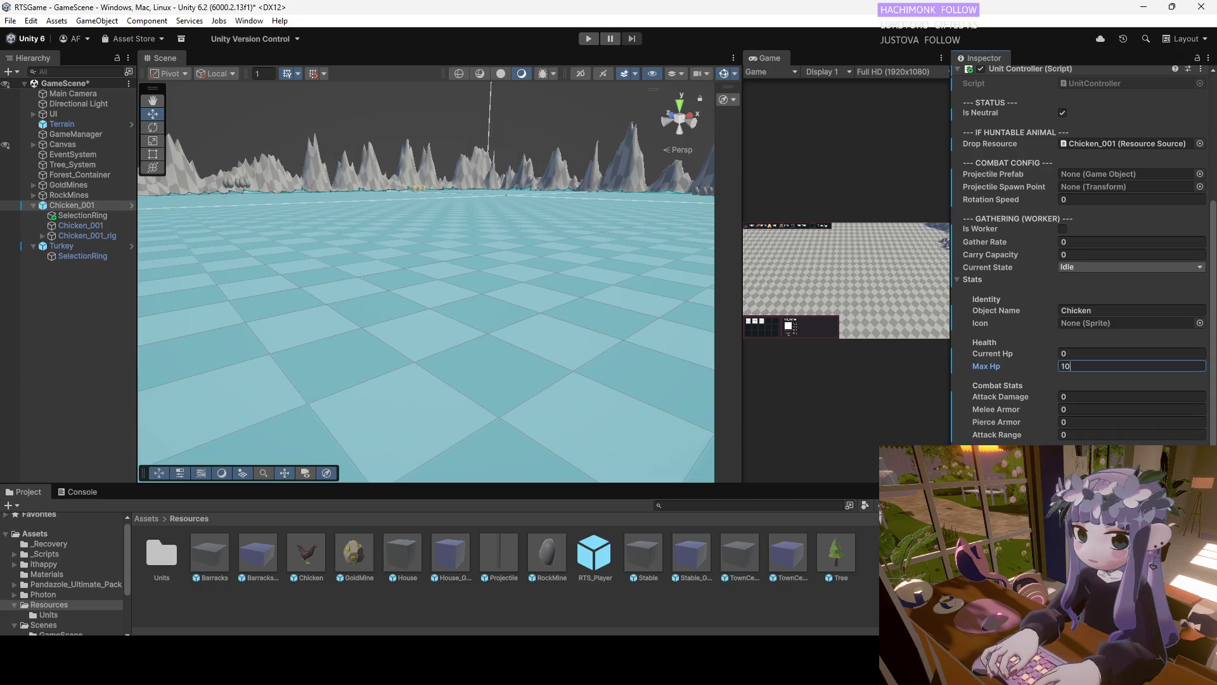
pyautogui.press('Return')
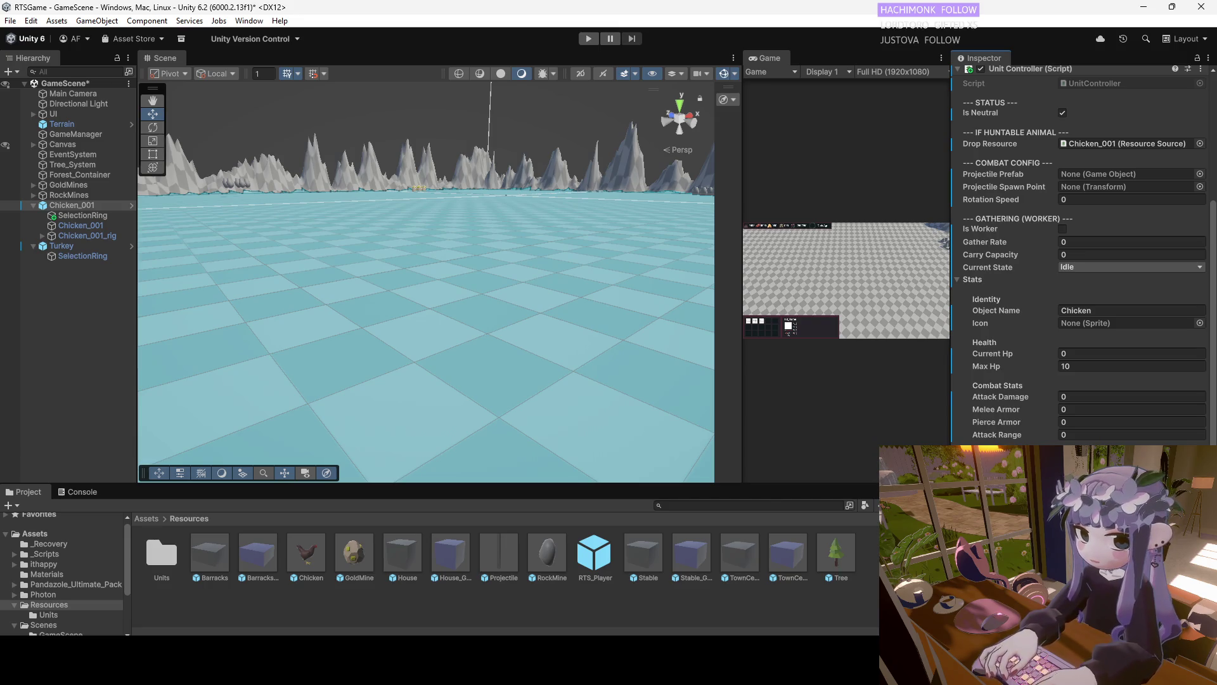
pyautogui.click(1132, 460)
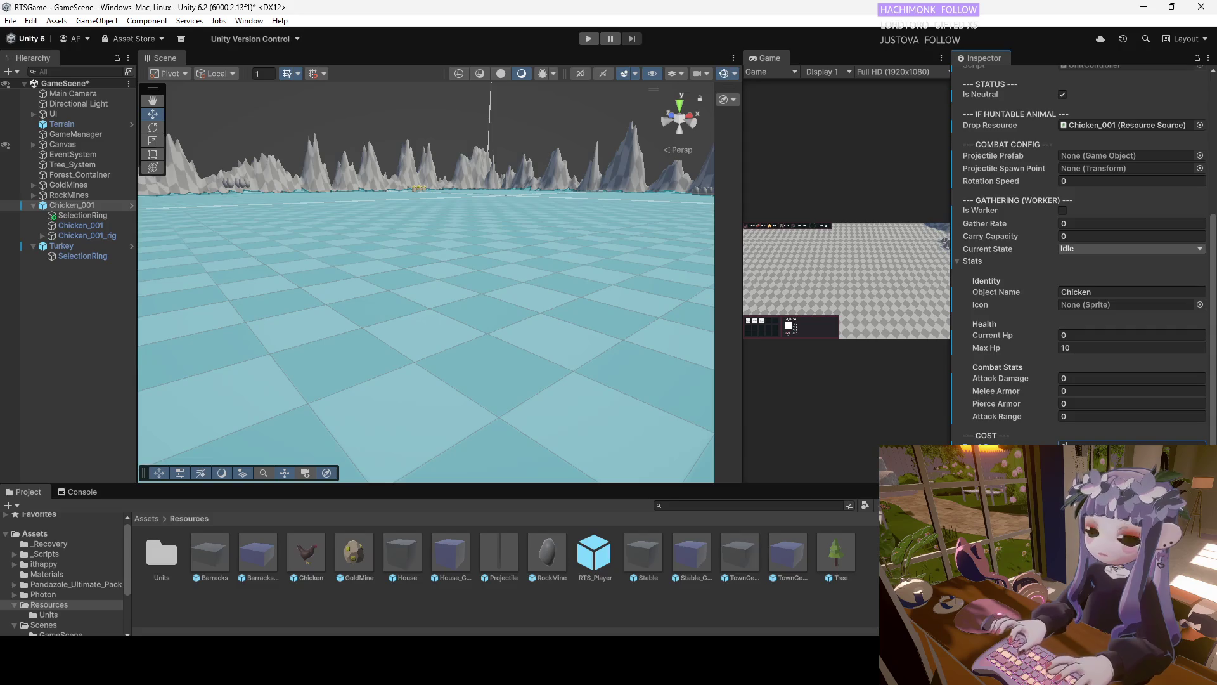
pyautogui.scroll(5, 970, 218)
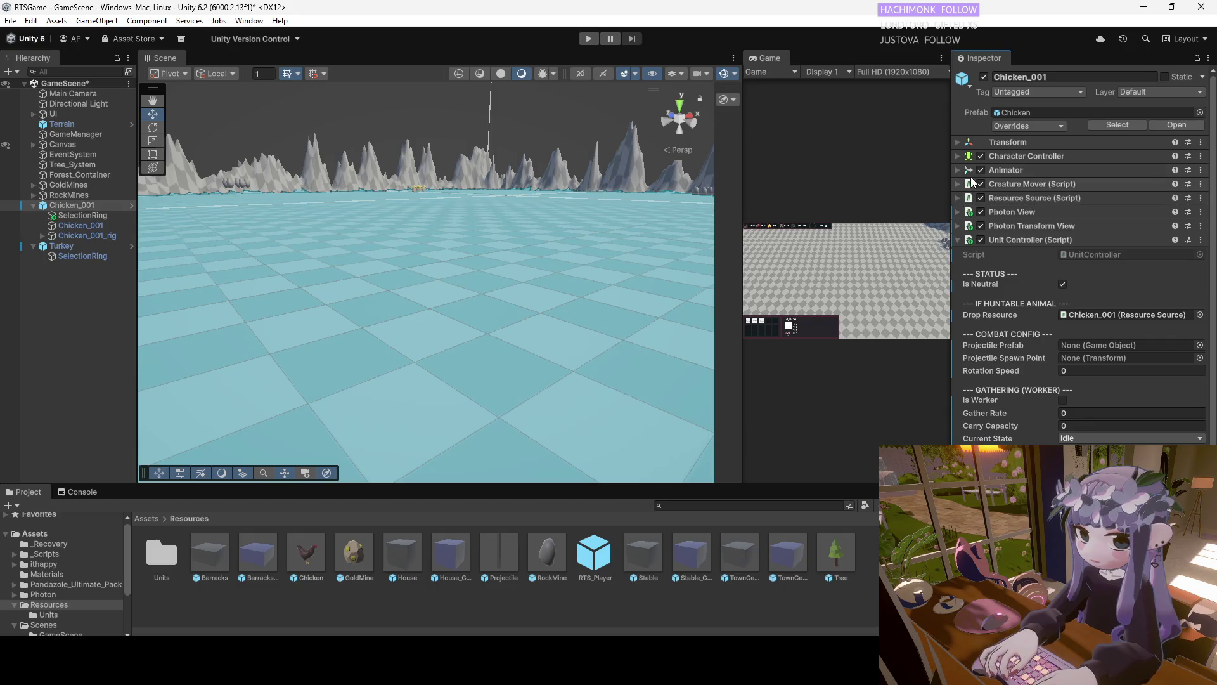
pyautogui.click(957, 169)
pyautogui.click(958, 169)
pyautogui.click(957, 183)
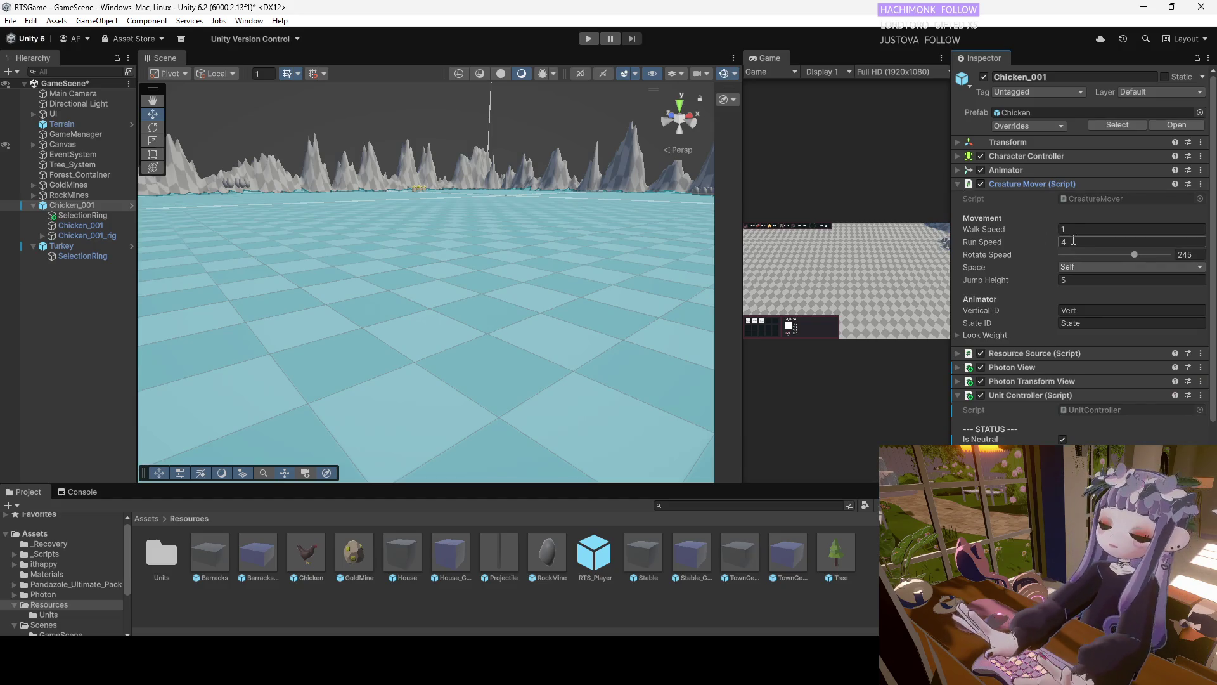
pyautogui.click(958, 184)
pyautogui.click(957, 184)
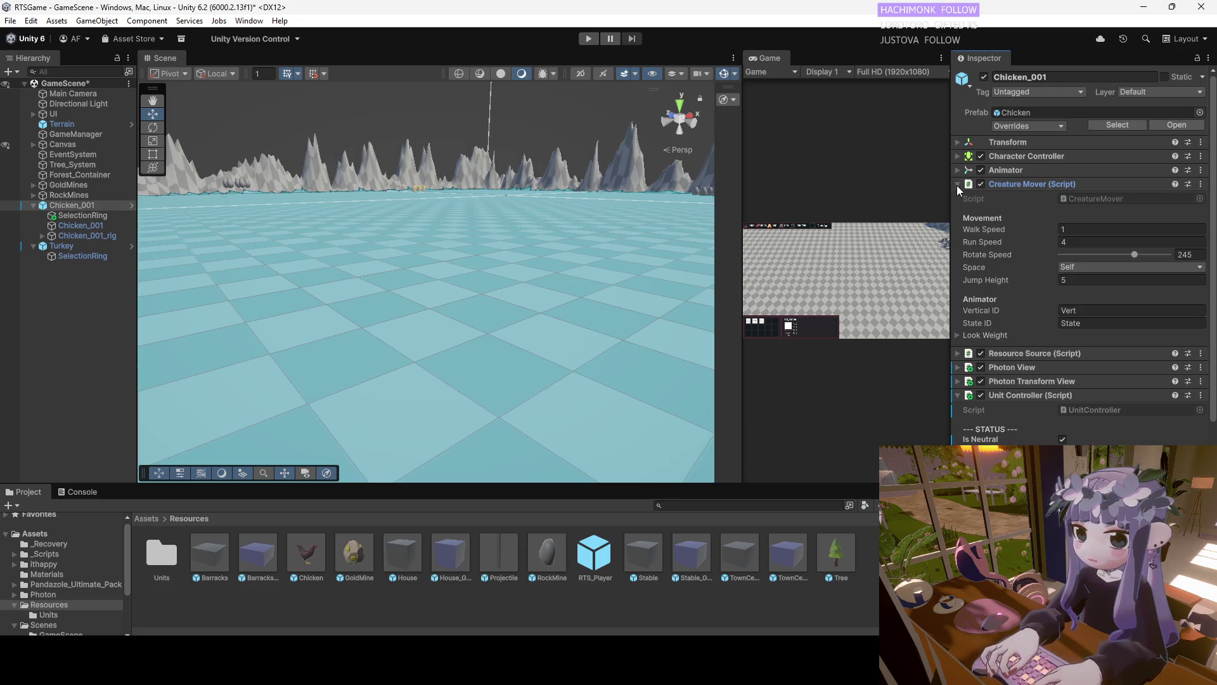
pyautogui.click(957, 185)
pyautogui.scroll(-5, 1057, 375)
pyautogui.scroll(-2, 1058, 400)
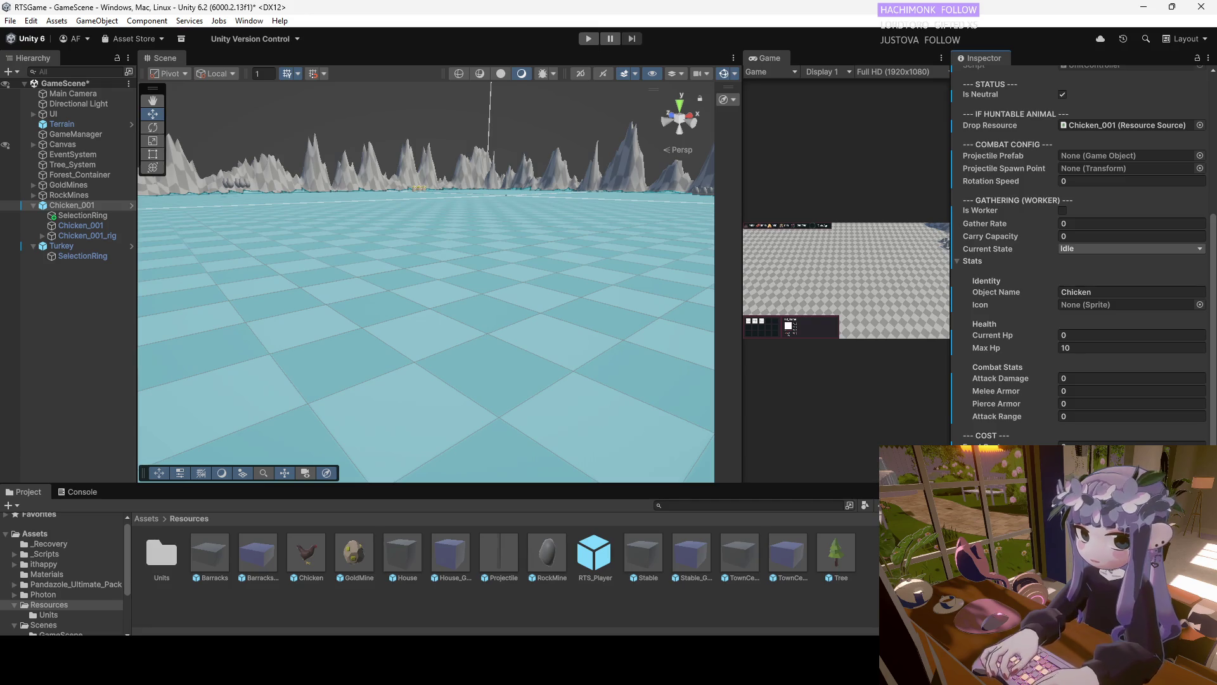
pyautogui.scroll(1, 1084, 254)
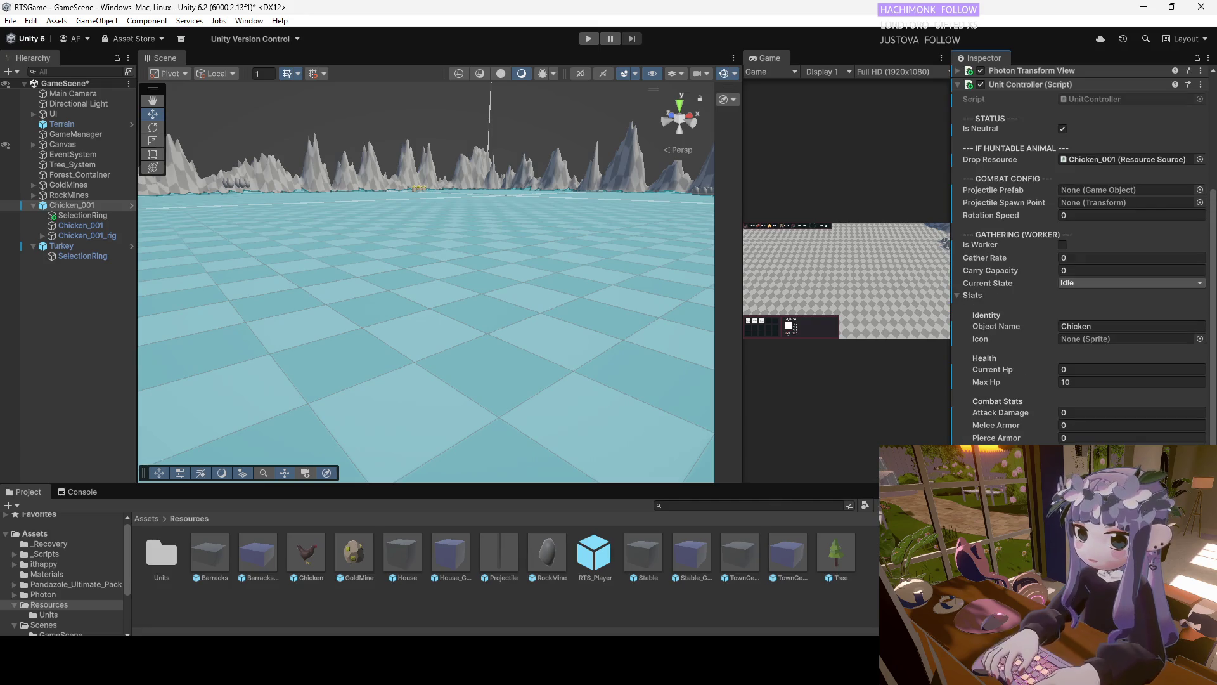
pyautogui.scroll(1, 1083, 378)
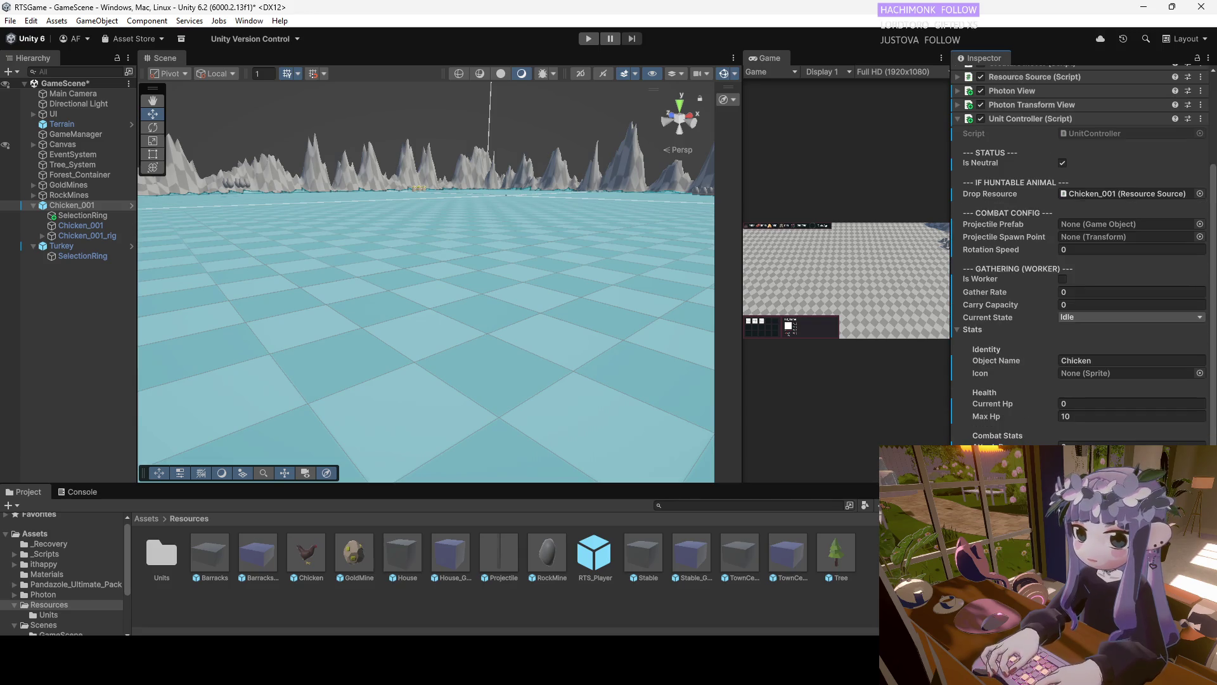
pyautogui.scroll(4, 1082, 375)
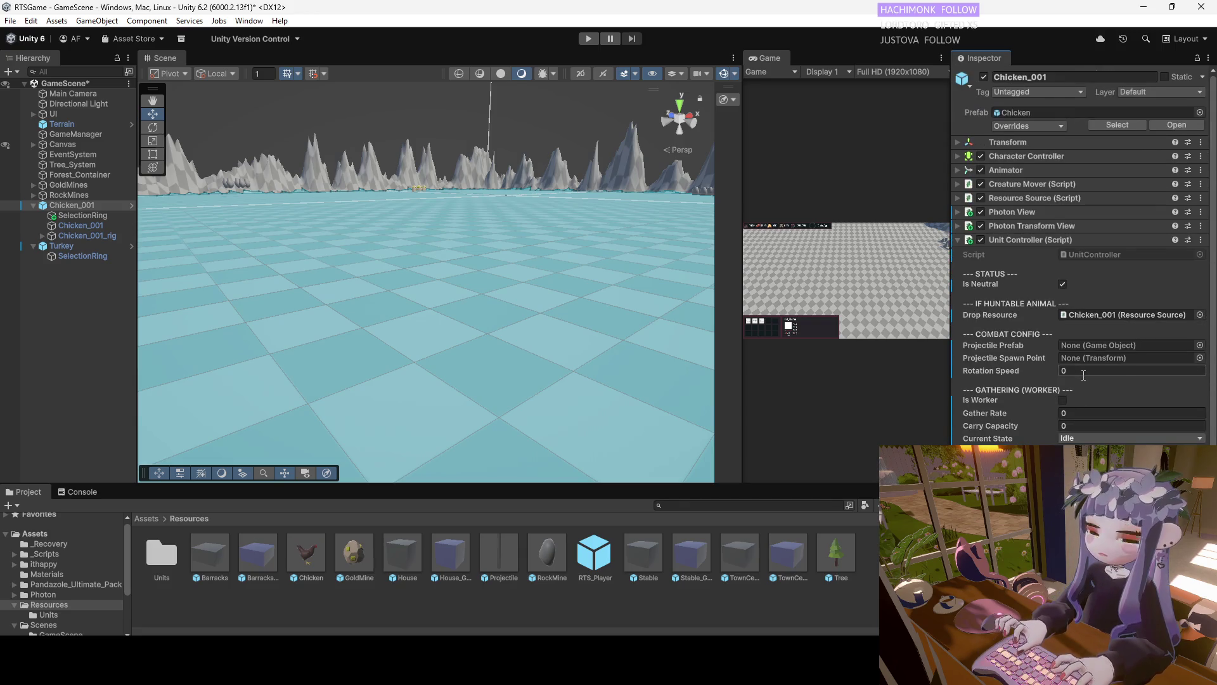
pyautogui.click(958, 156)
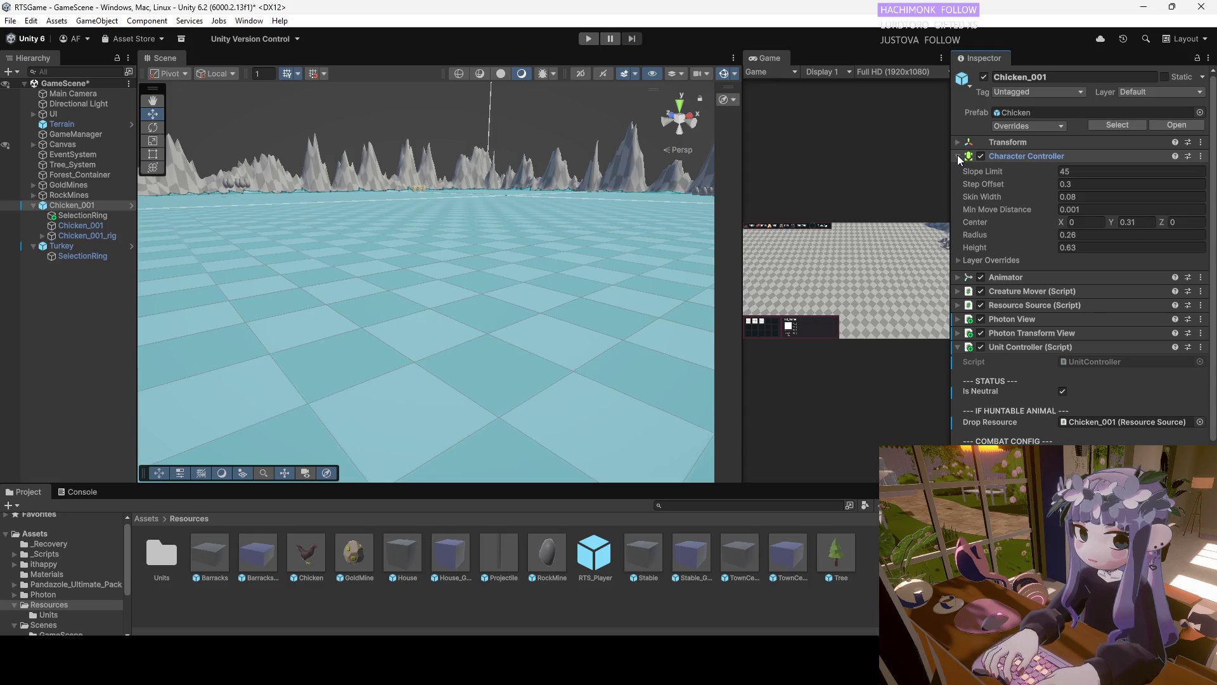
pyautogui.click(957, 156)
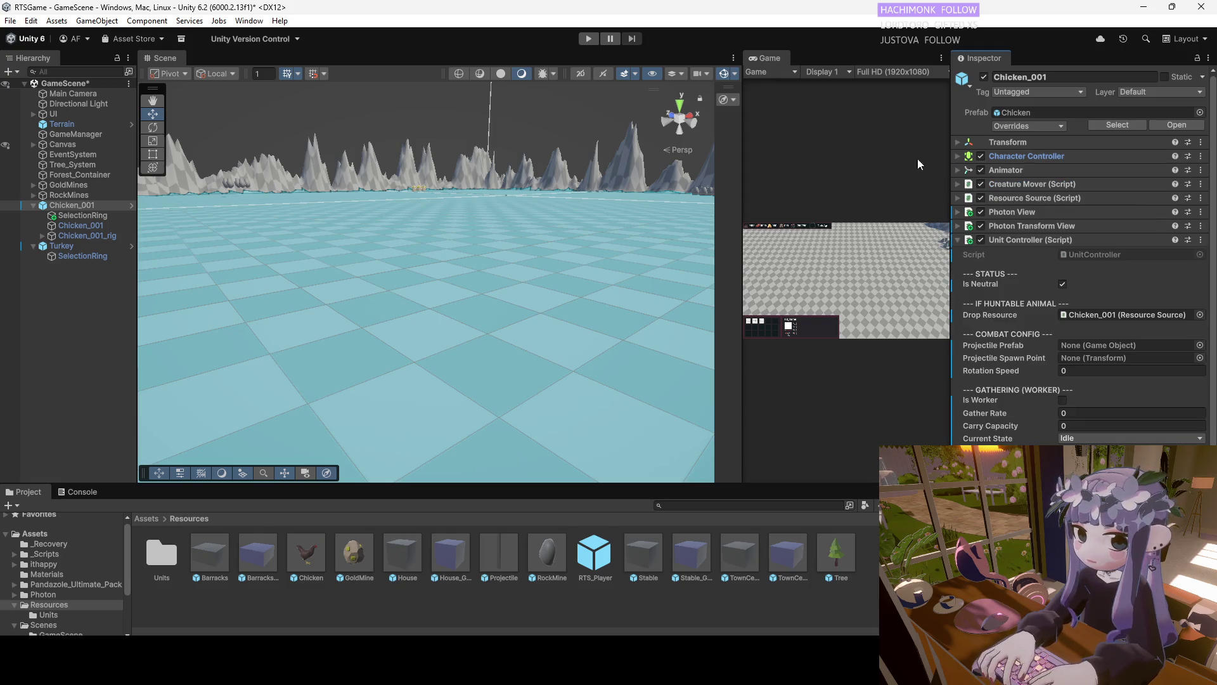
pyautogui.click(69, 206)
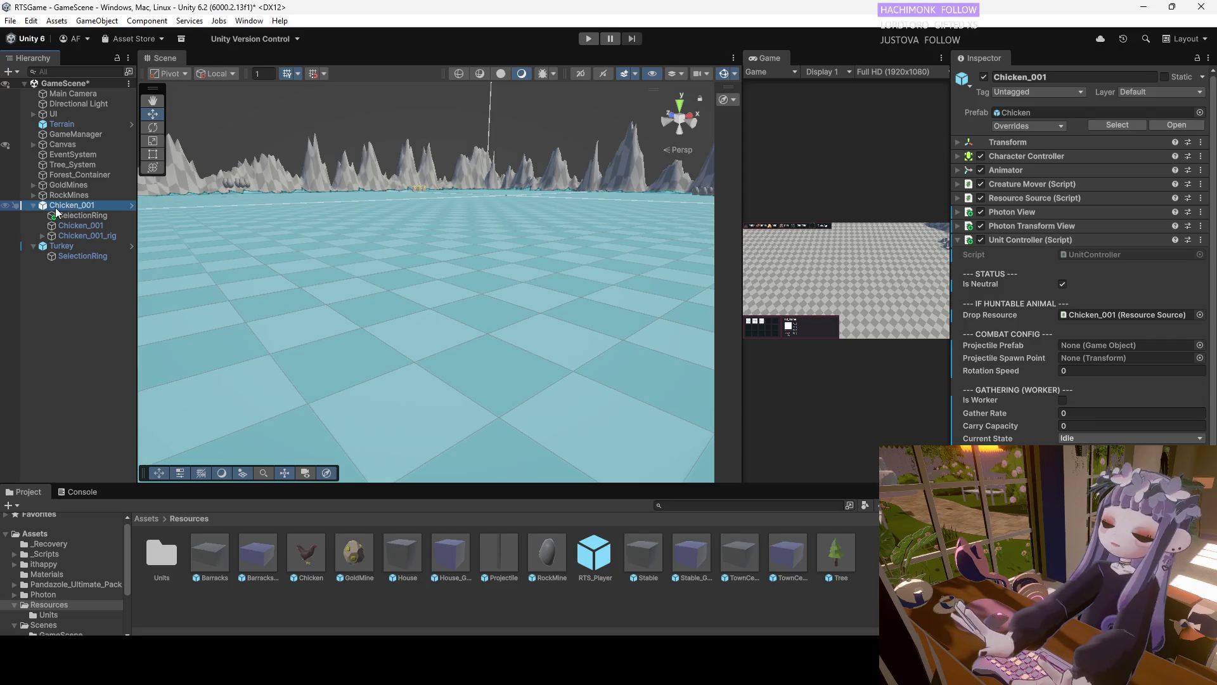
# Rename the Chicken_001 object, typing 'Chick', and collapse its Unit Controller settings
pyautogui.rightClick(69, 206)
pyautogui.click(88, 210)
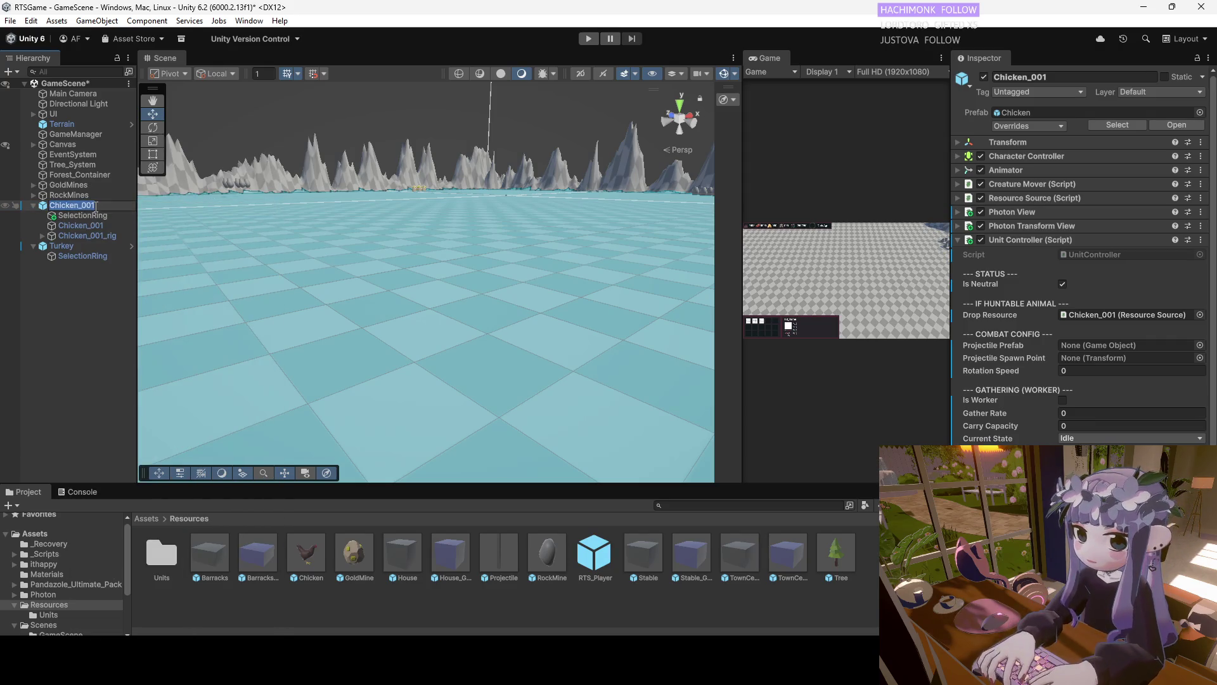
pyautogui.write('Chick')
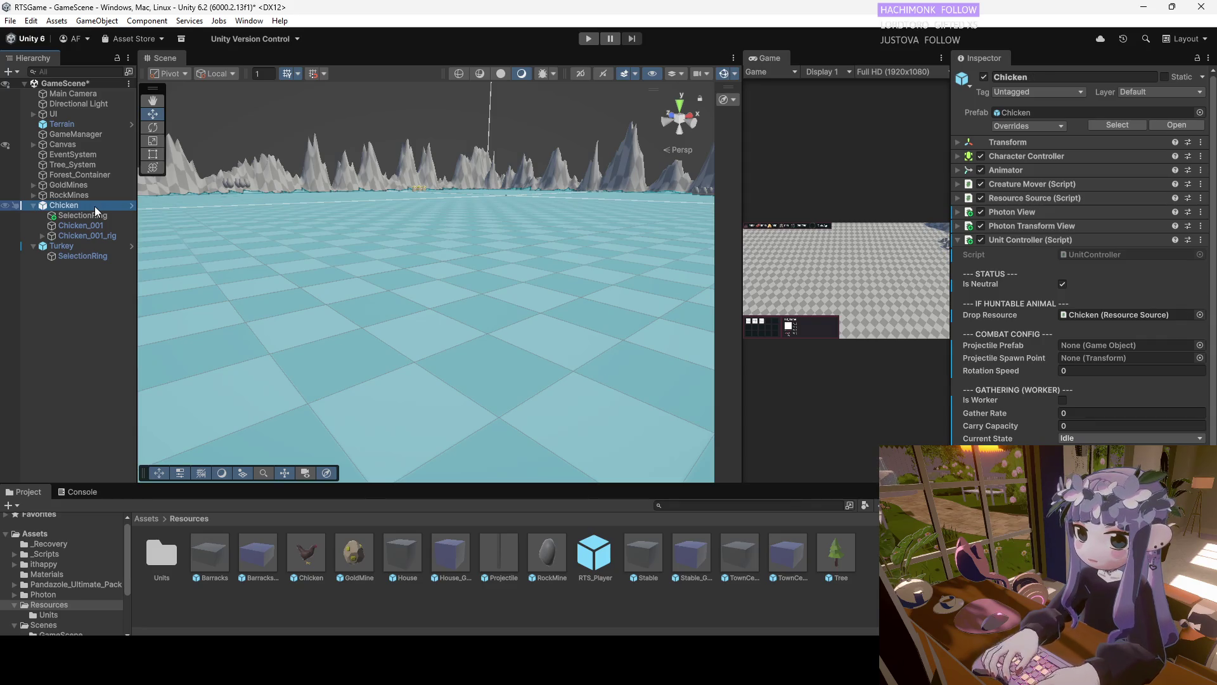
pyautogui.click(959, 239)
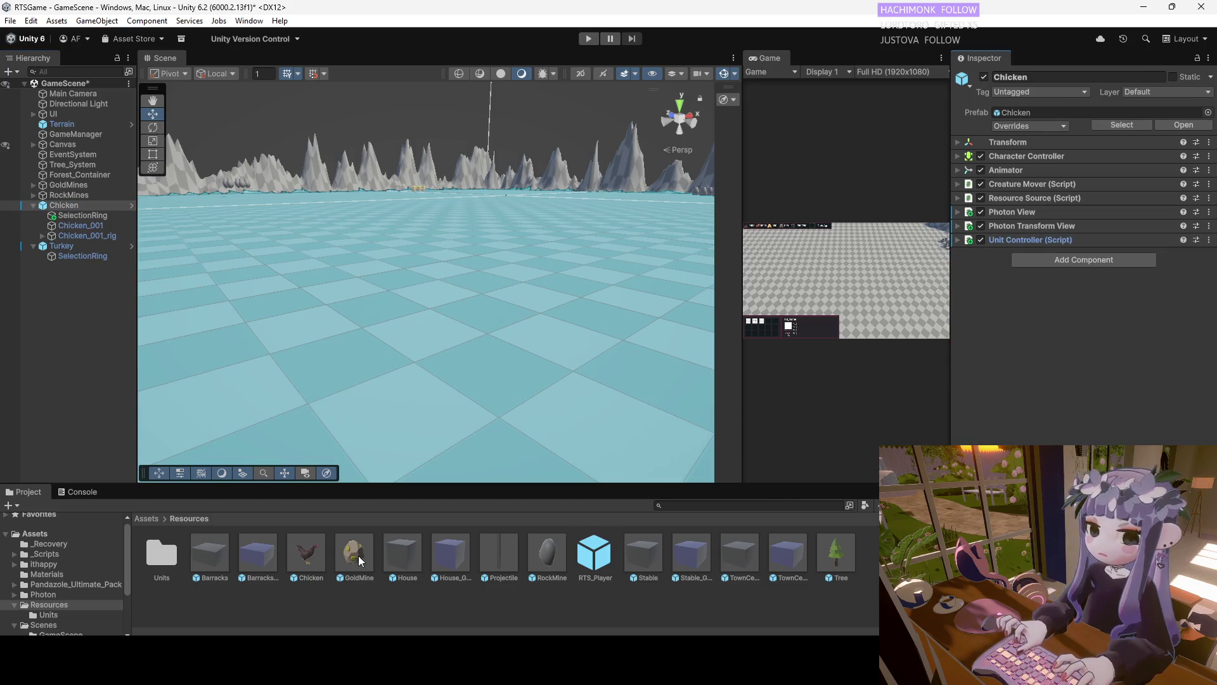
# Delete the old Chicken prefab from the Resources folder
pyautogui.click(315, 555)
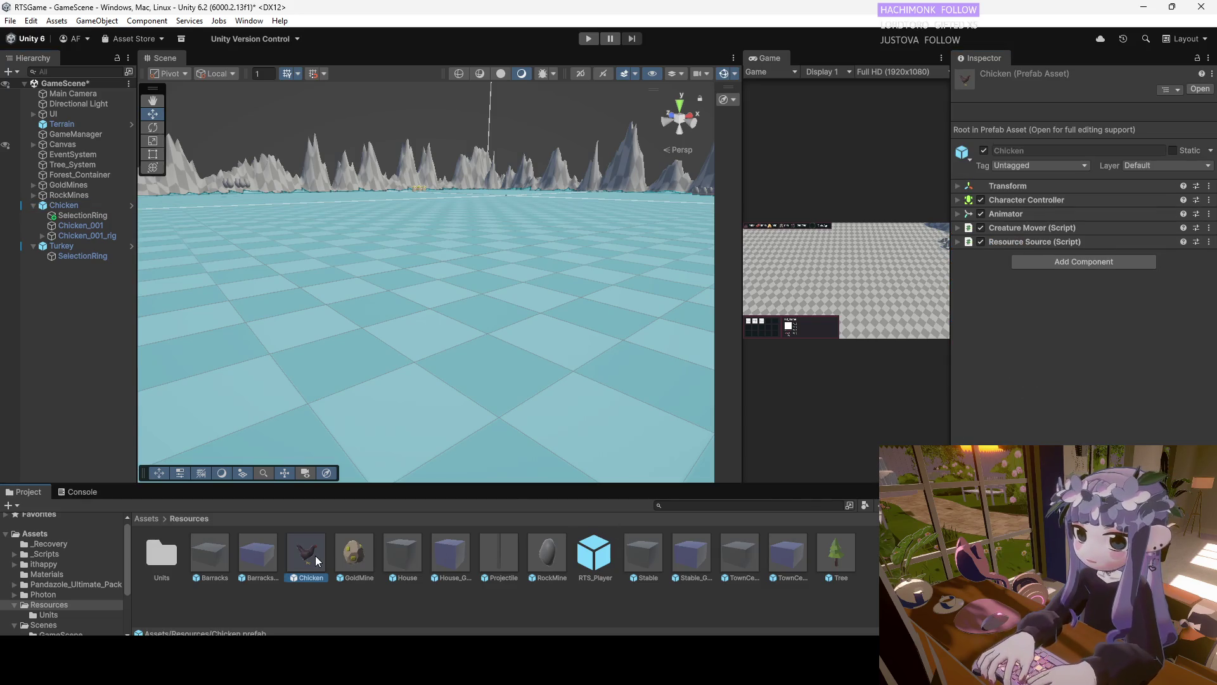
pyautogui.rightClick(314, 556)
pyautogui.click(375, 281)
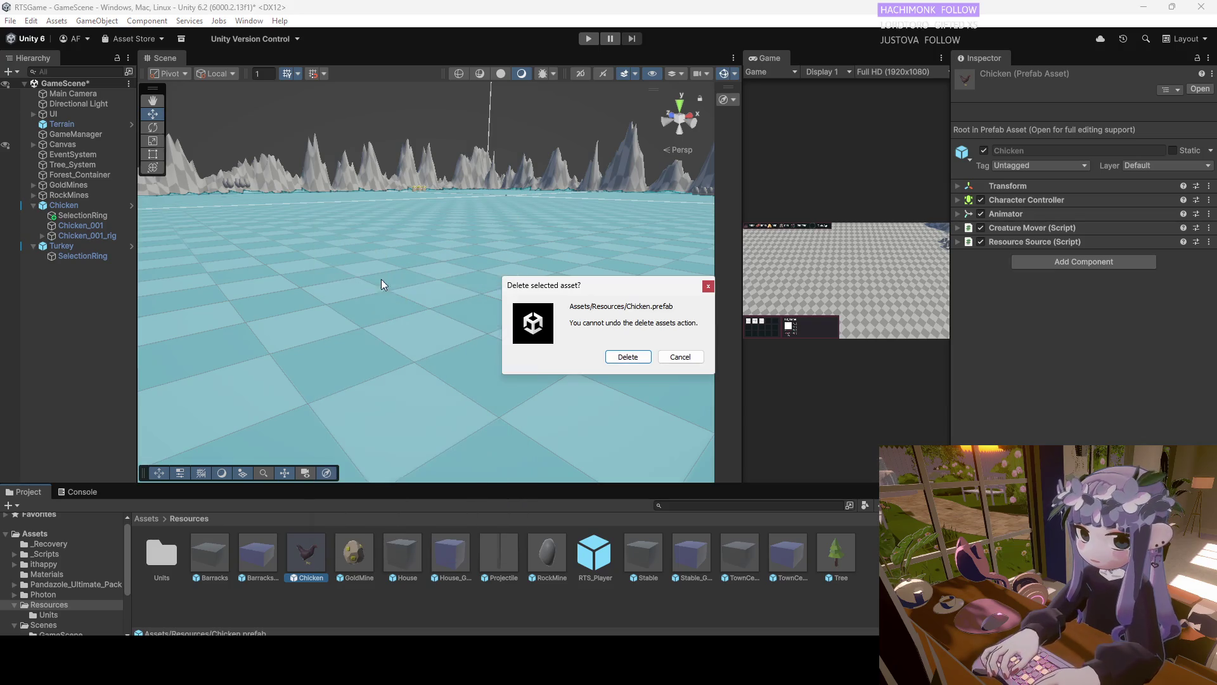
pyautogui.click(636, 358)
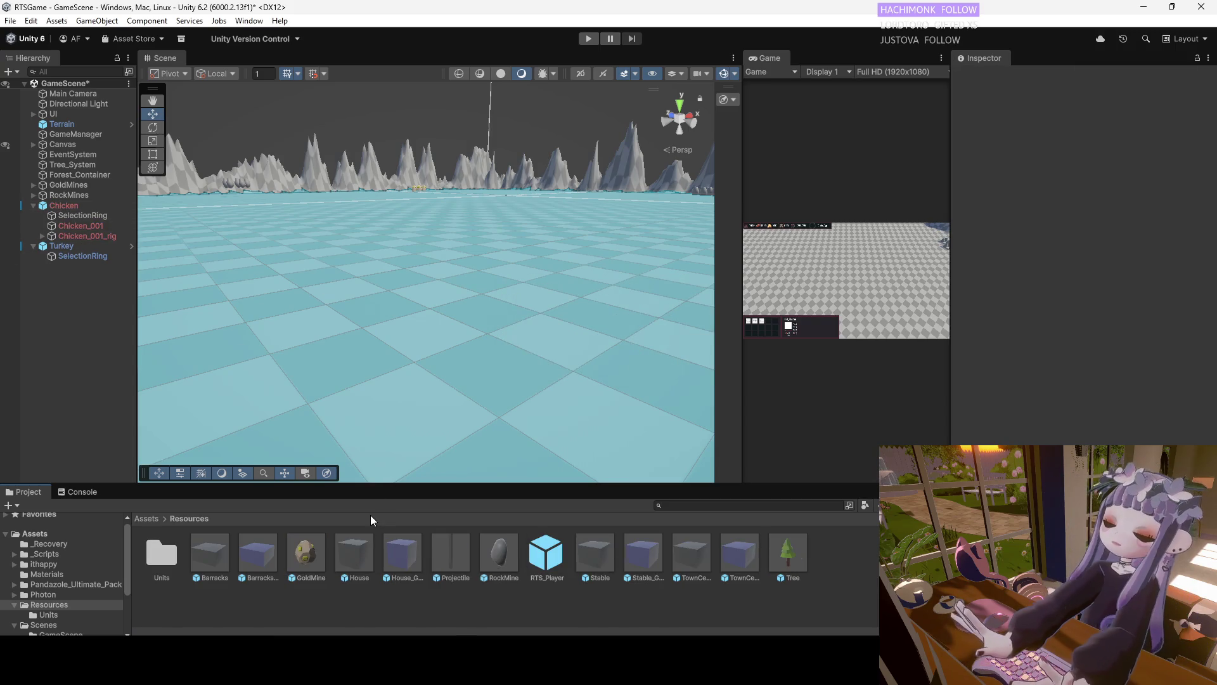
# Return to the Resources folder and select the new Chicken prefab asset
pyautogui.rightClick(397, 597)
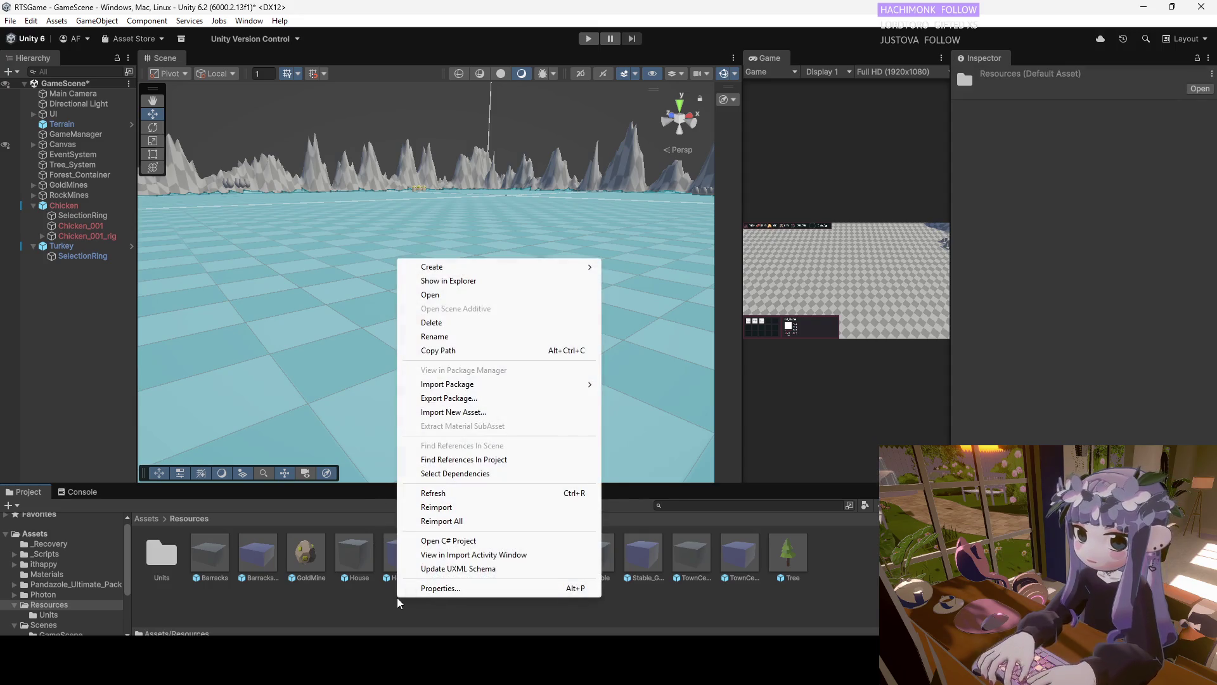
pyautogui.click(389, 599)
pyautogui.press('BackSpace')
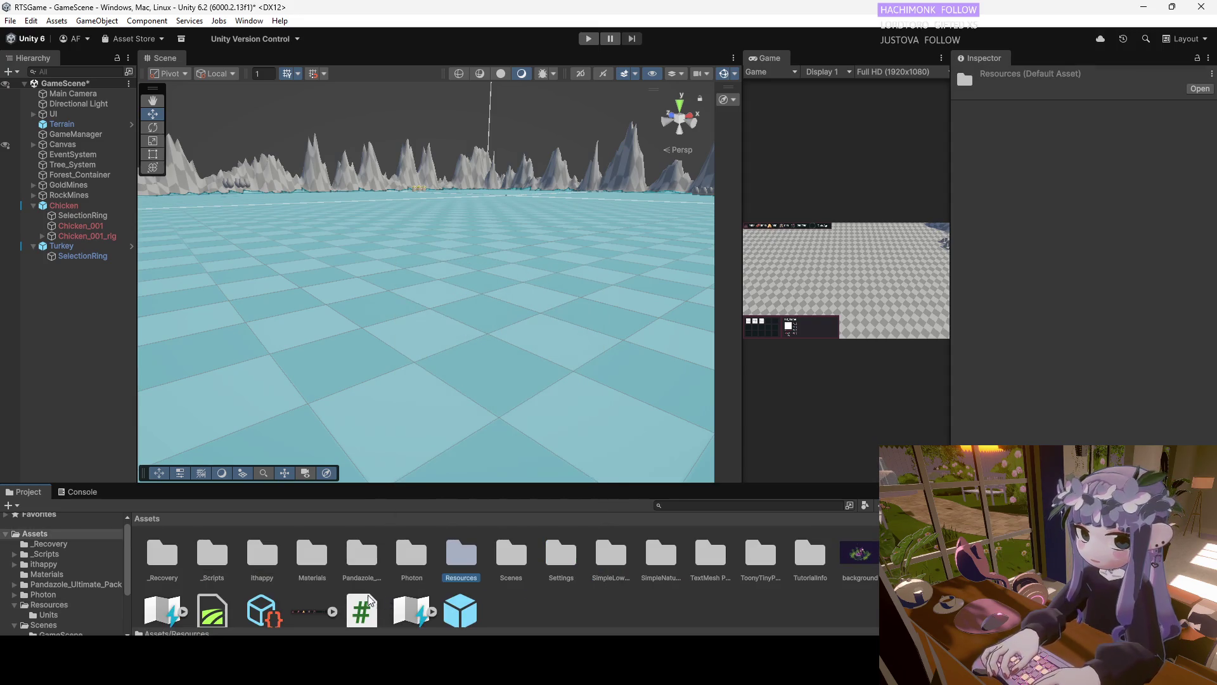
pyautogui.doubleClick(460, 567)
pyautogui.rightClick(442, 605)
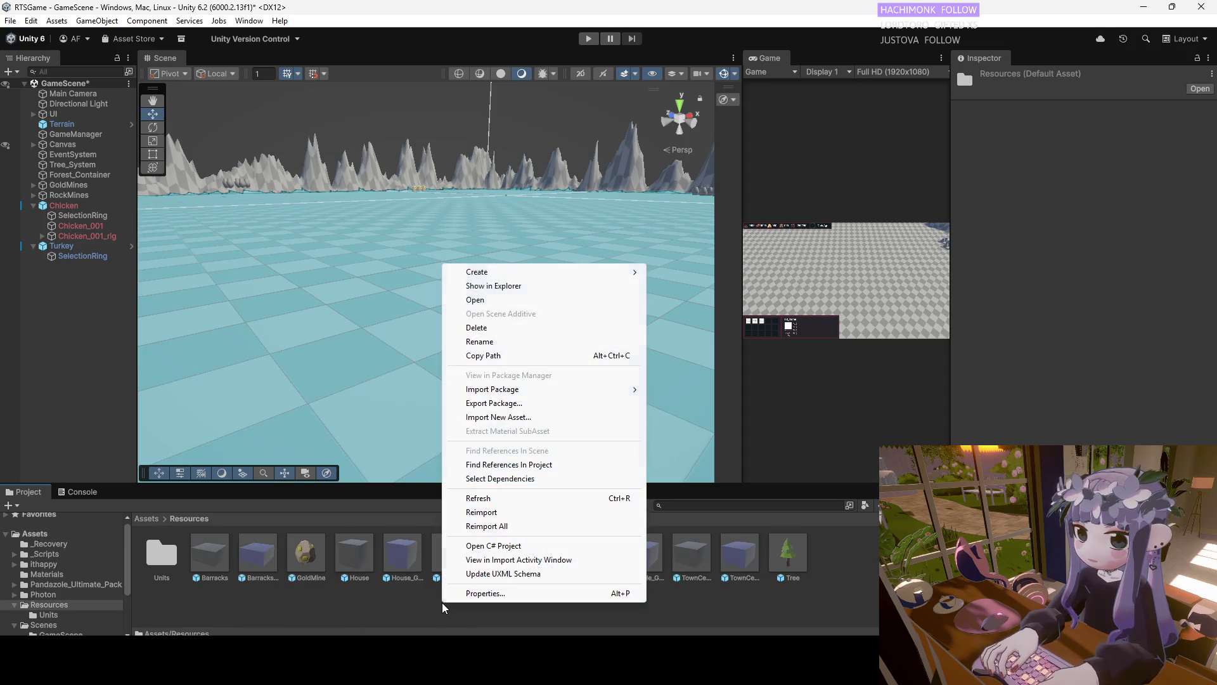
pyautogui.click(425, 603)
pyautogui.click(405, 561)
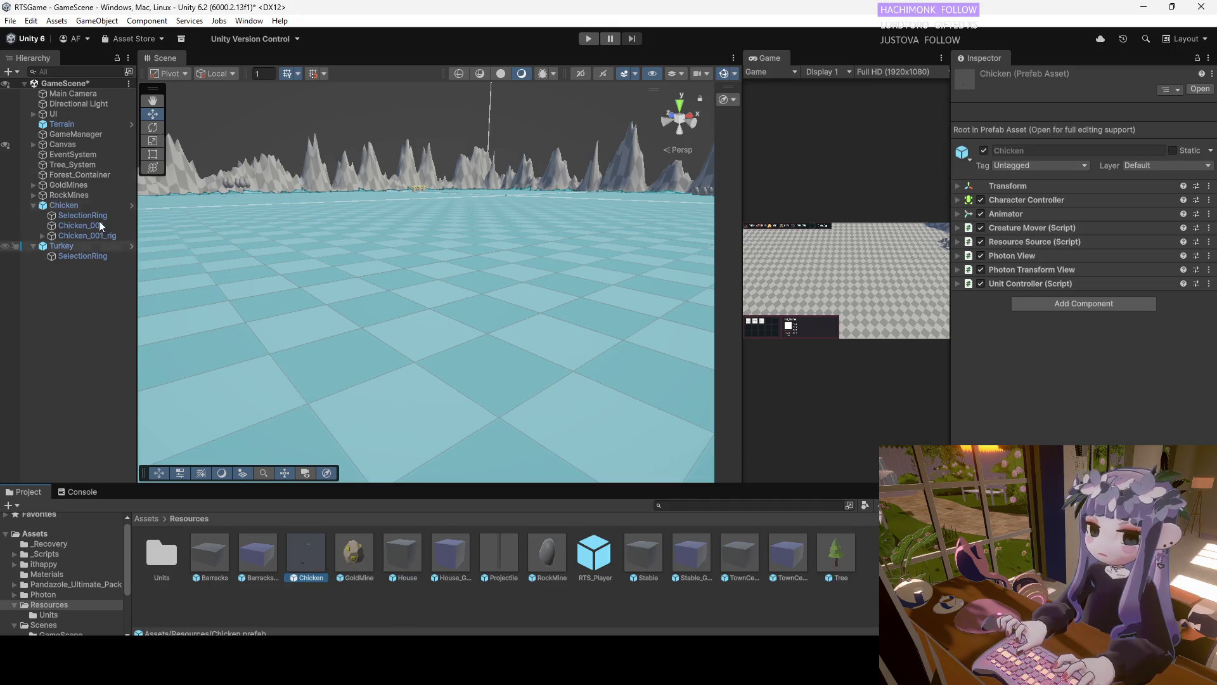
# Verify the new Chicken prefab's Resource Source and Unit Controller, then select the Turkey
pyautogui.click(958, 242)
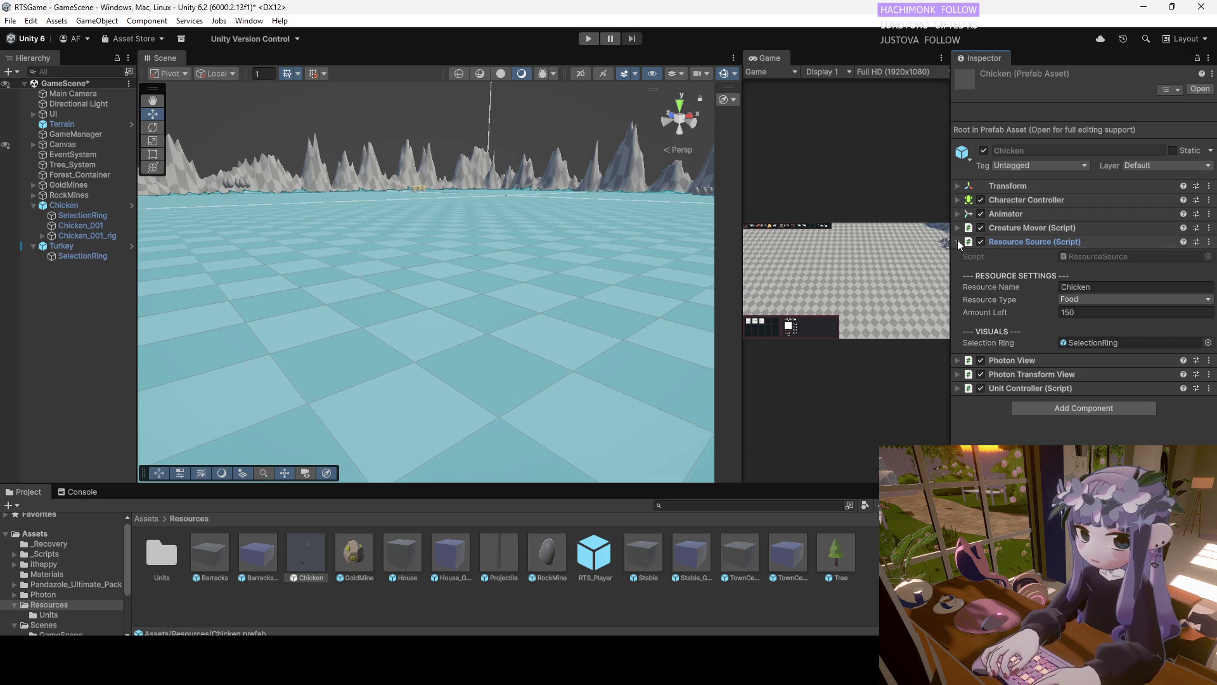
pyautogui.click(958, 242)
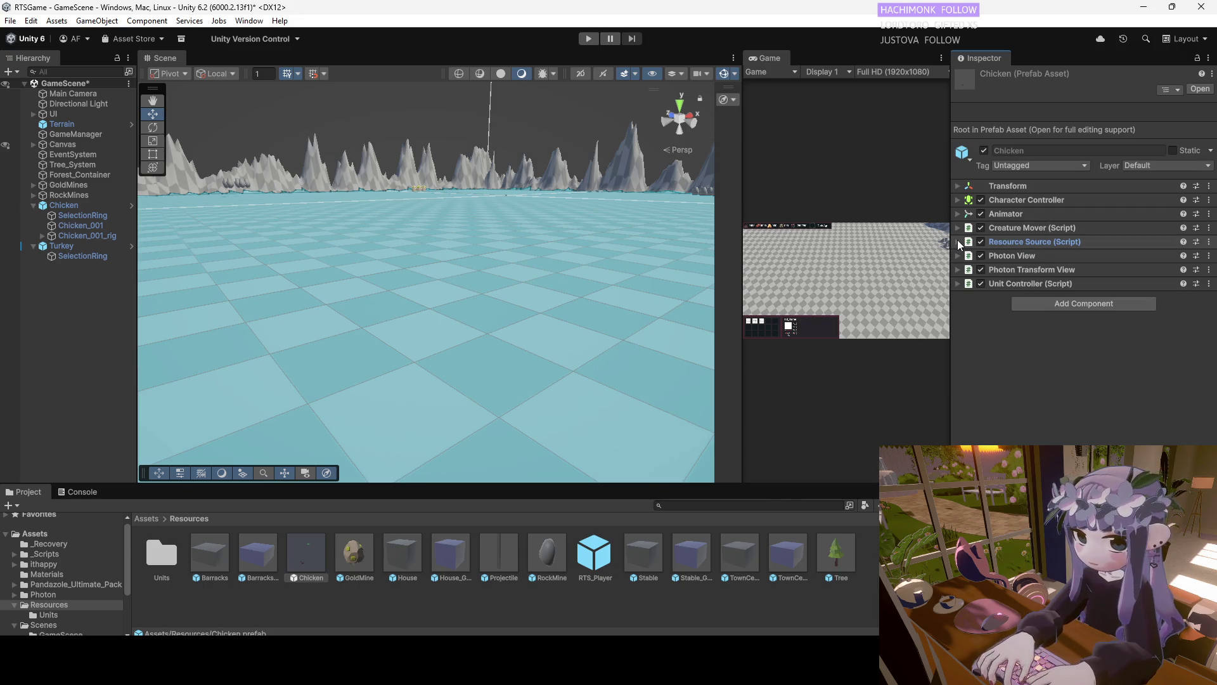
pyautogui.click(963, 284)
pyautogui.click(962, 283)
pyautogui.click(81, 244)
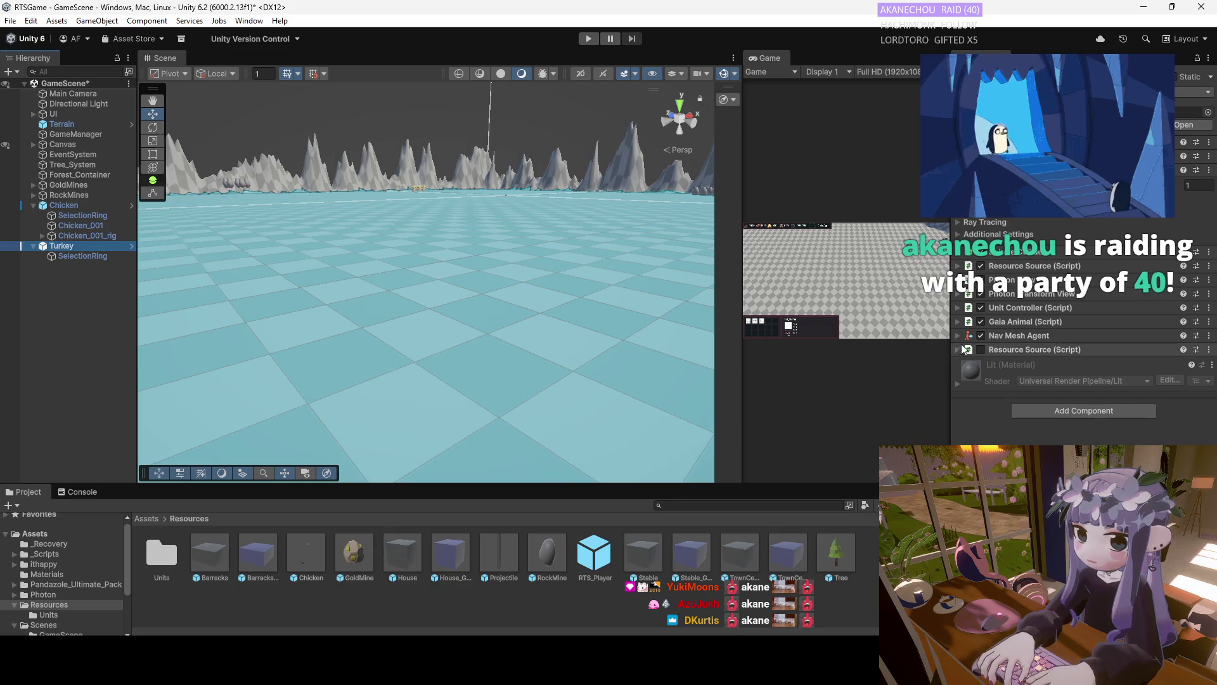
# Expand Turkey's Gaia Animal and both Resource Source components, then open the duplicate's options
pyautogui.click(960, 322)
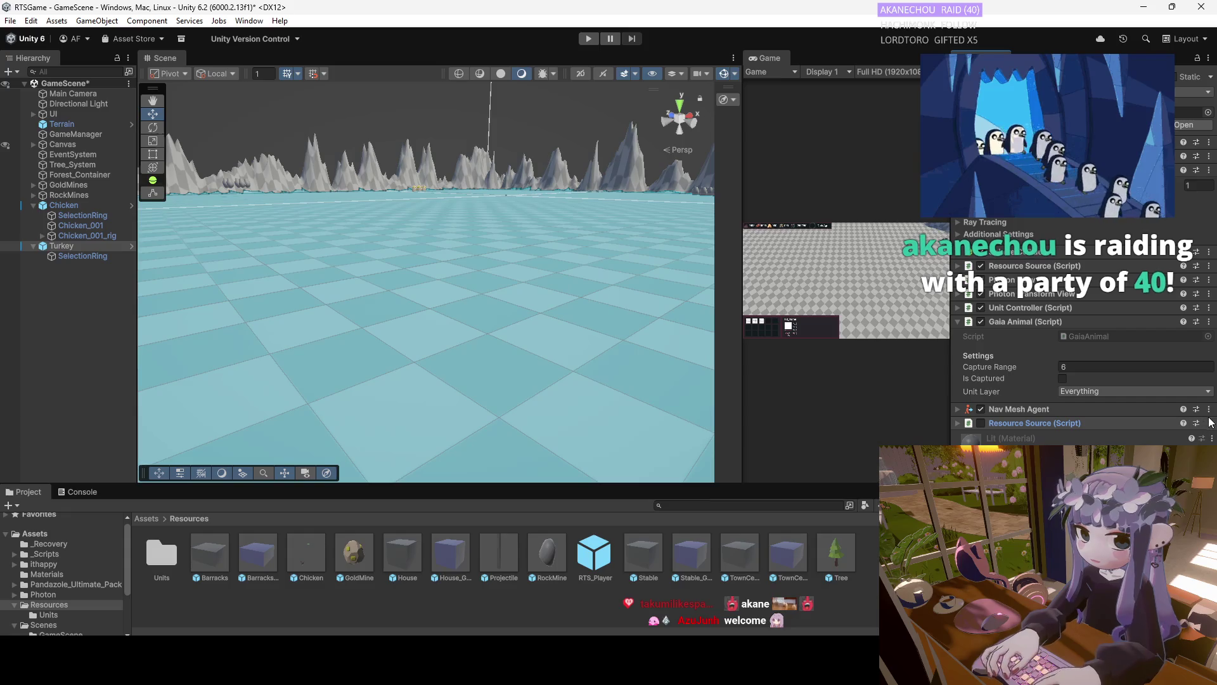
pyautogui.click(956, 423)
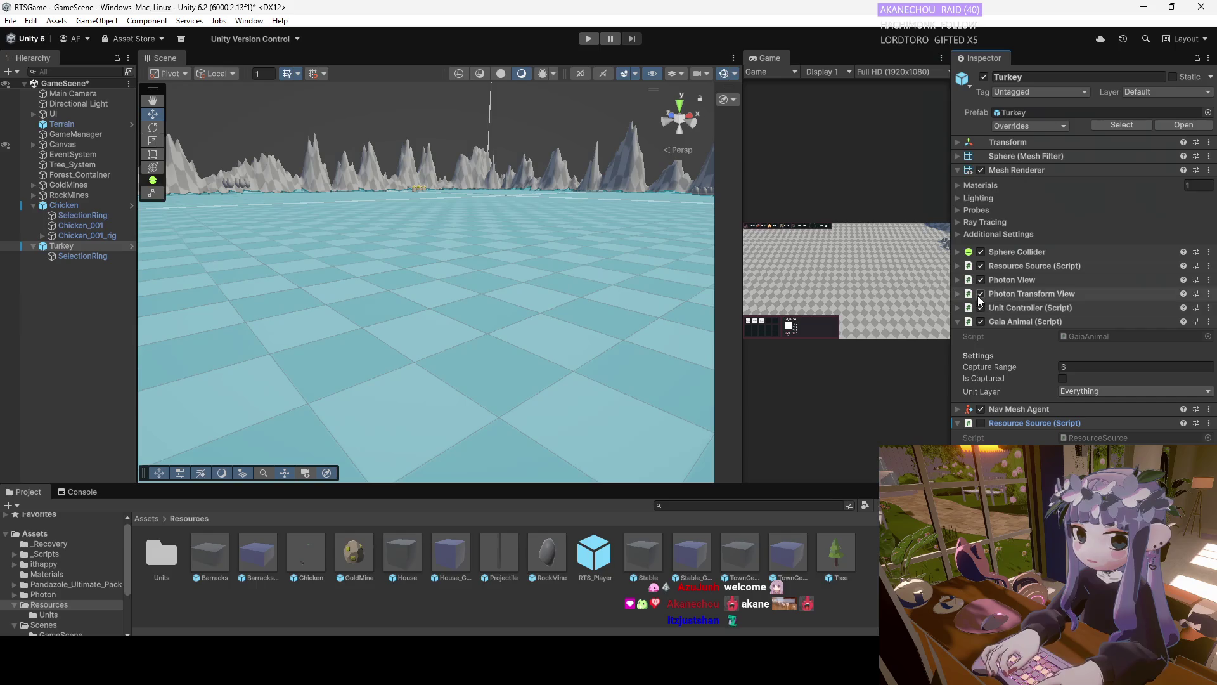
pyautogui.click(960, 266)
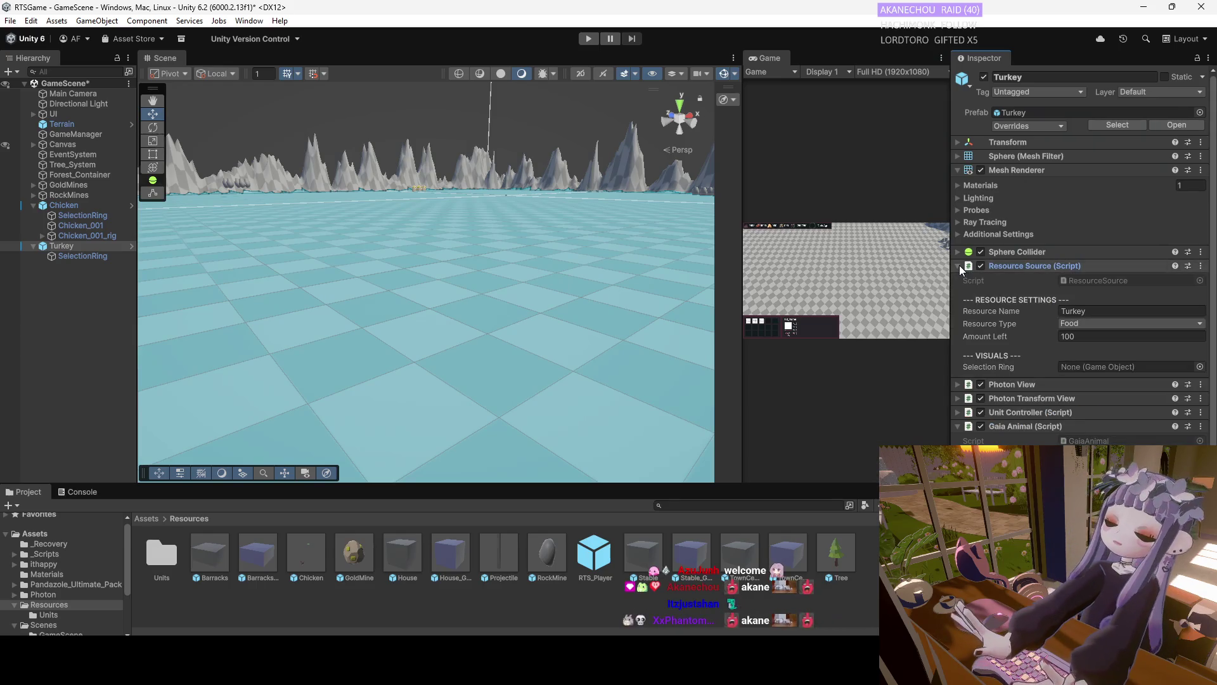
pyautogui.click(959, 265)
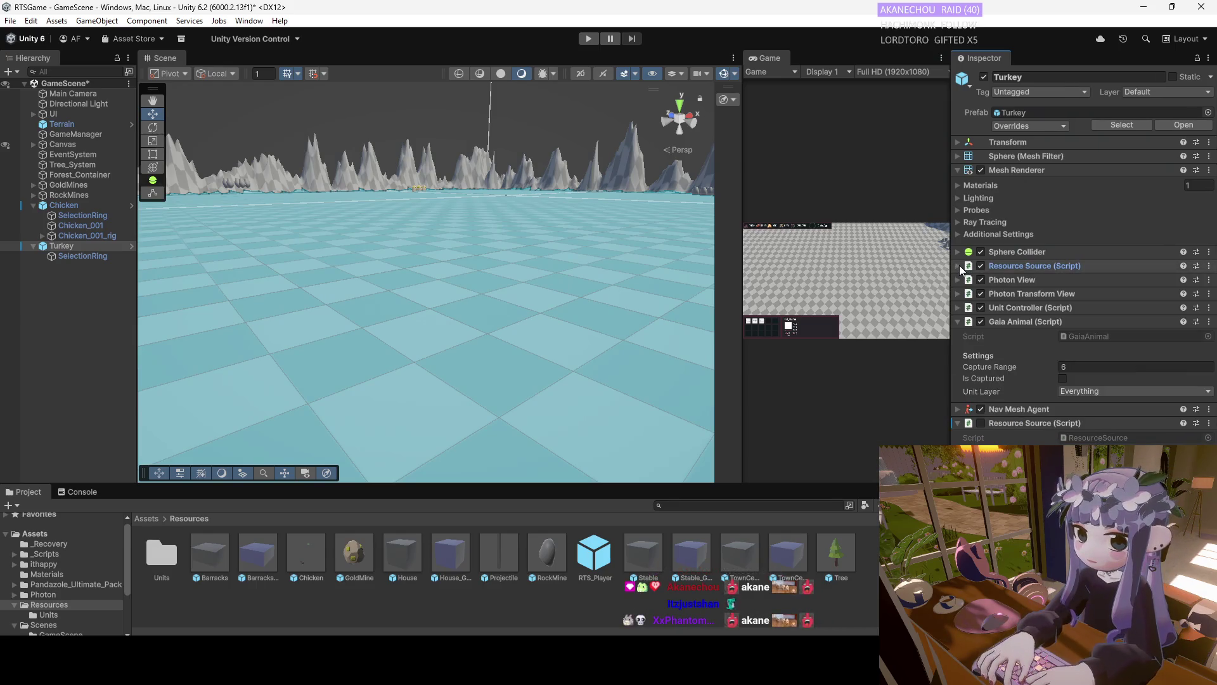
pyautogui.click(956, 423)
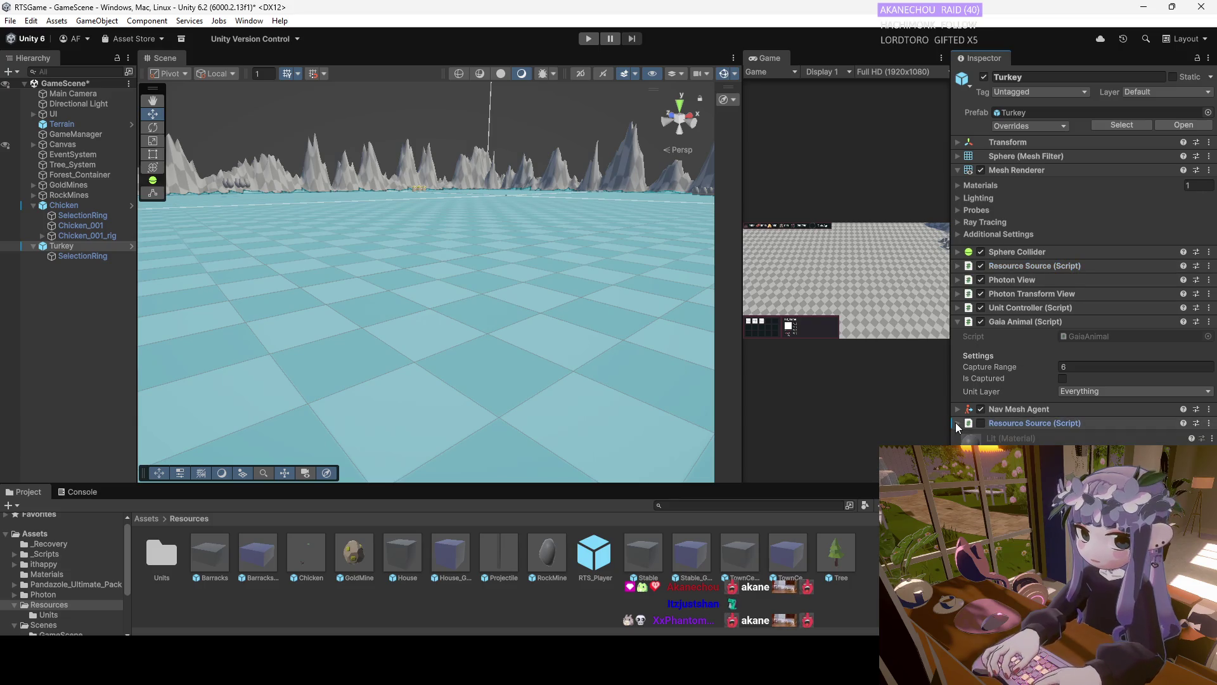
pyautogui.click(1210, 423)
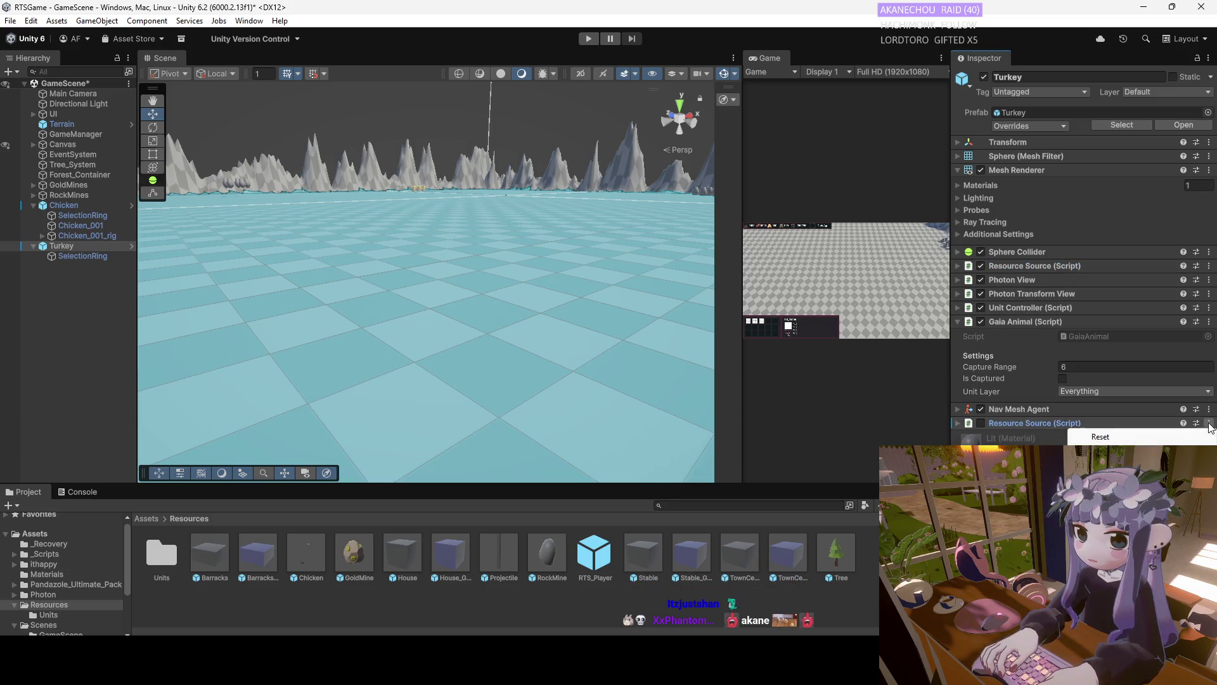
# Remove the duplicate lower Resource Source from the Turkey and apply the removal to its prefab
pyautogui.click(1103, 452)
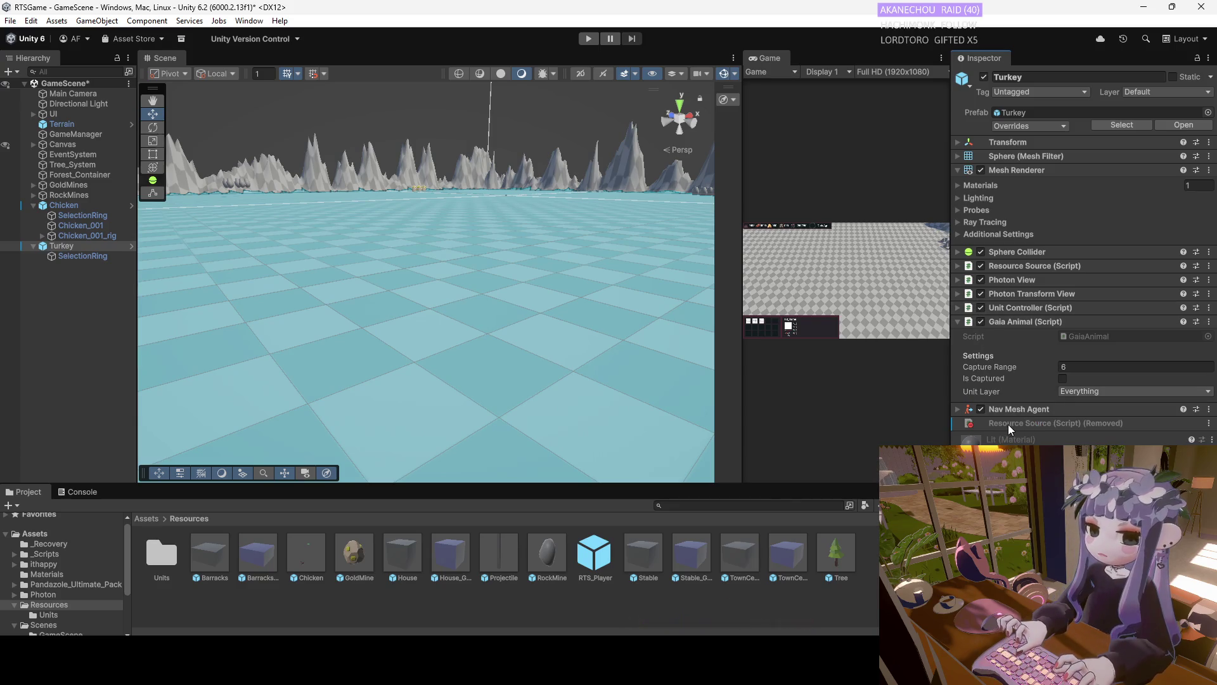
pyautogui.click(78, 254)
pyautogui.click(78, 249)
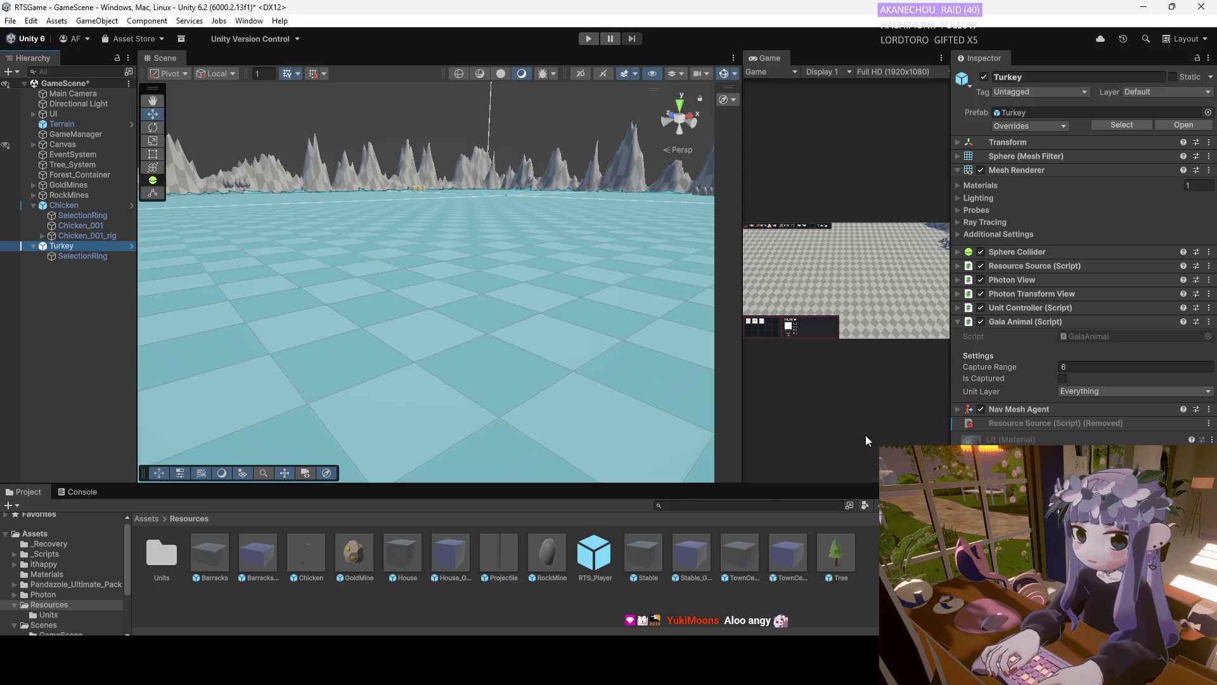
pyautogui.click(996, 426)
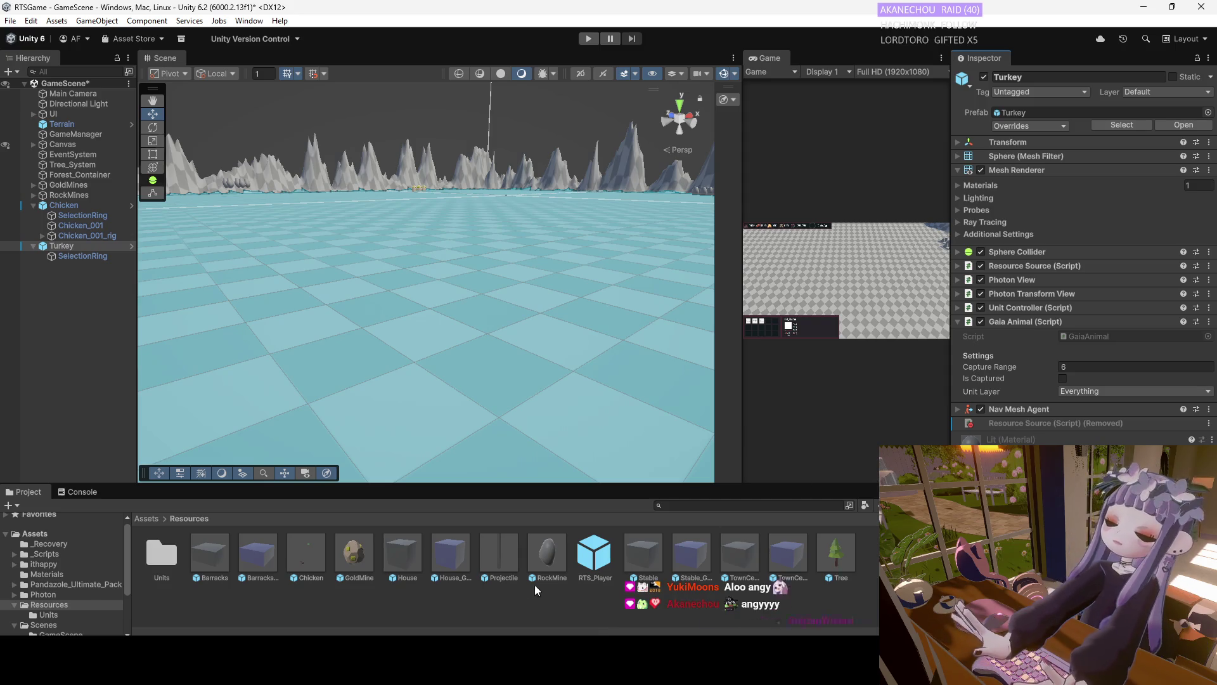
pyautogui.click(307, 555)
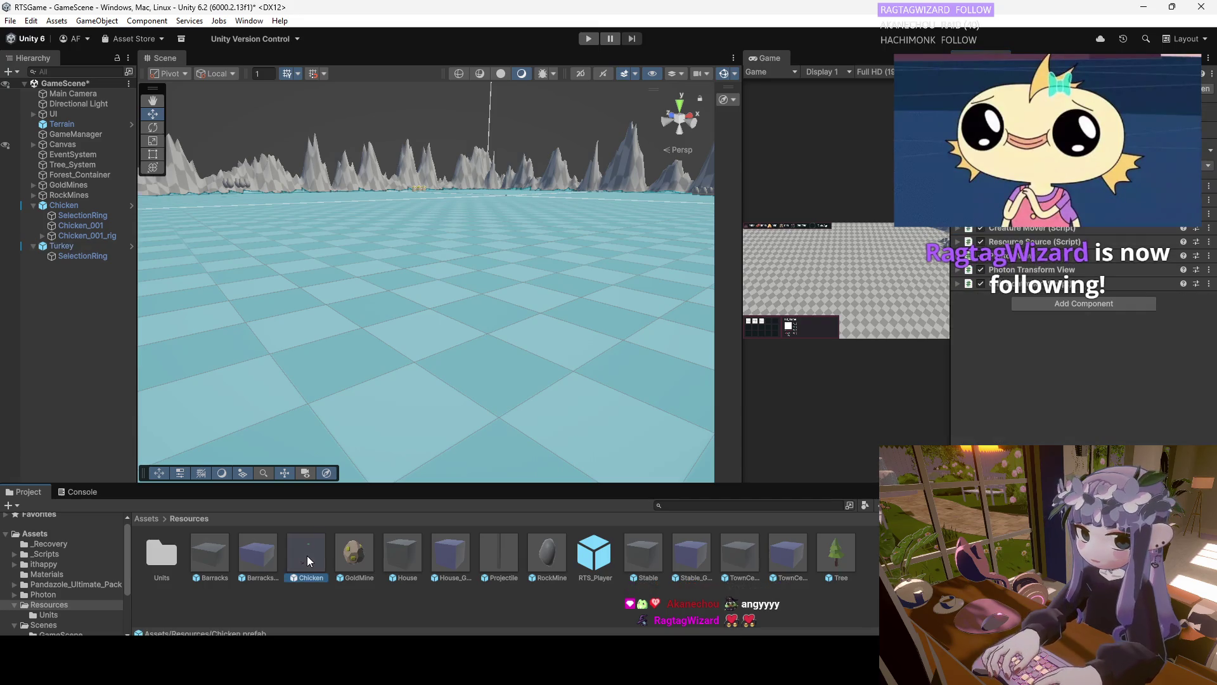
pyautogui.click(67, 246)
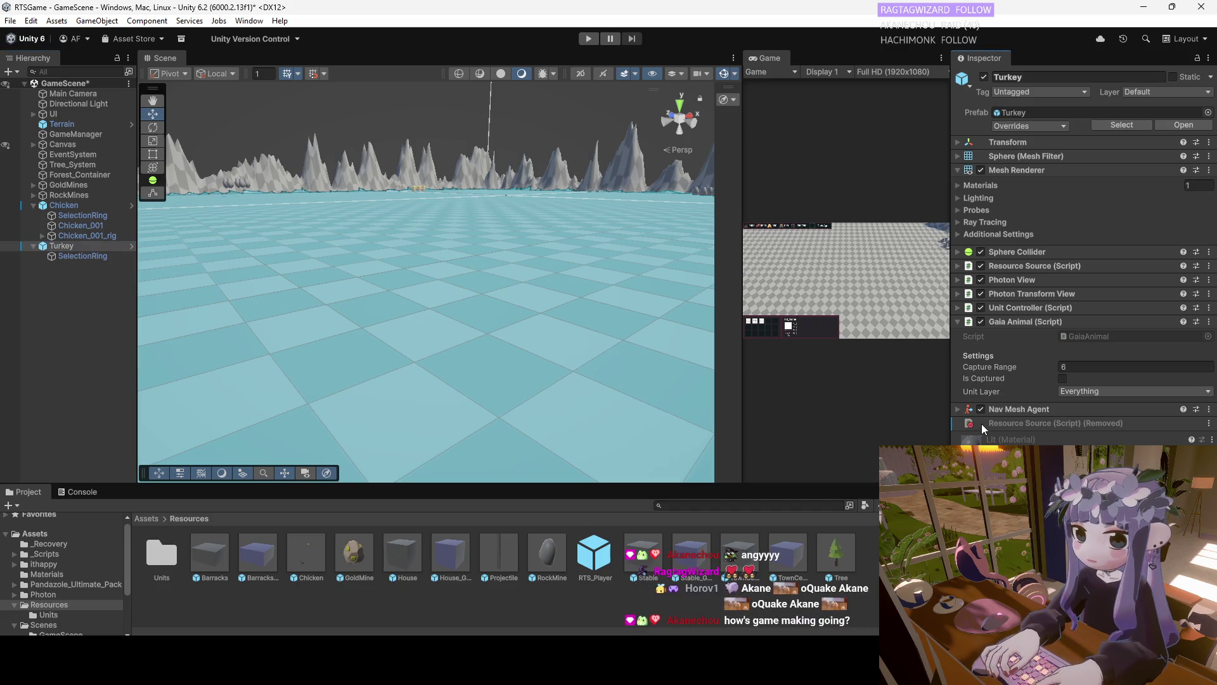
pyautogui.click(1209, 423)
pyautogui.moveTo(1171, 437)
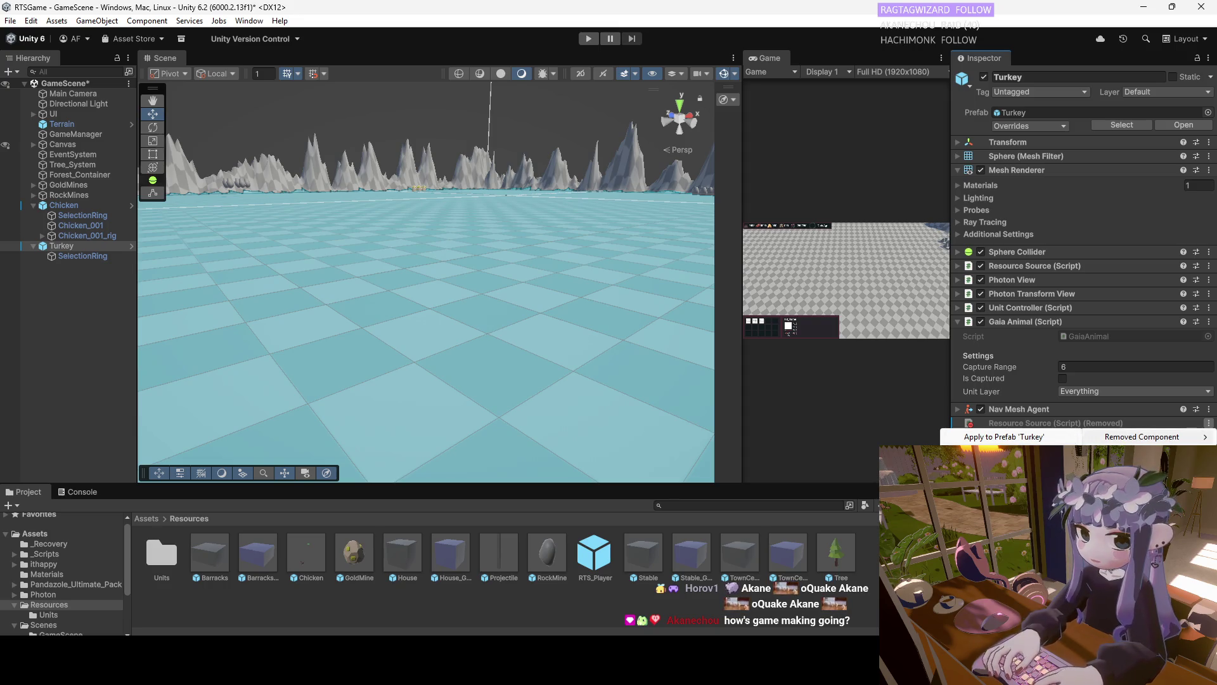
pyautogui.click(1028, 437)
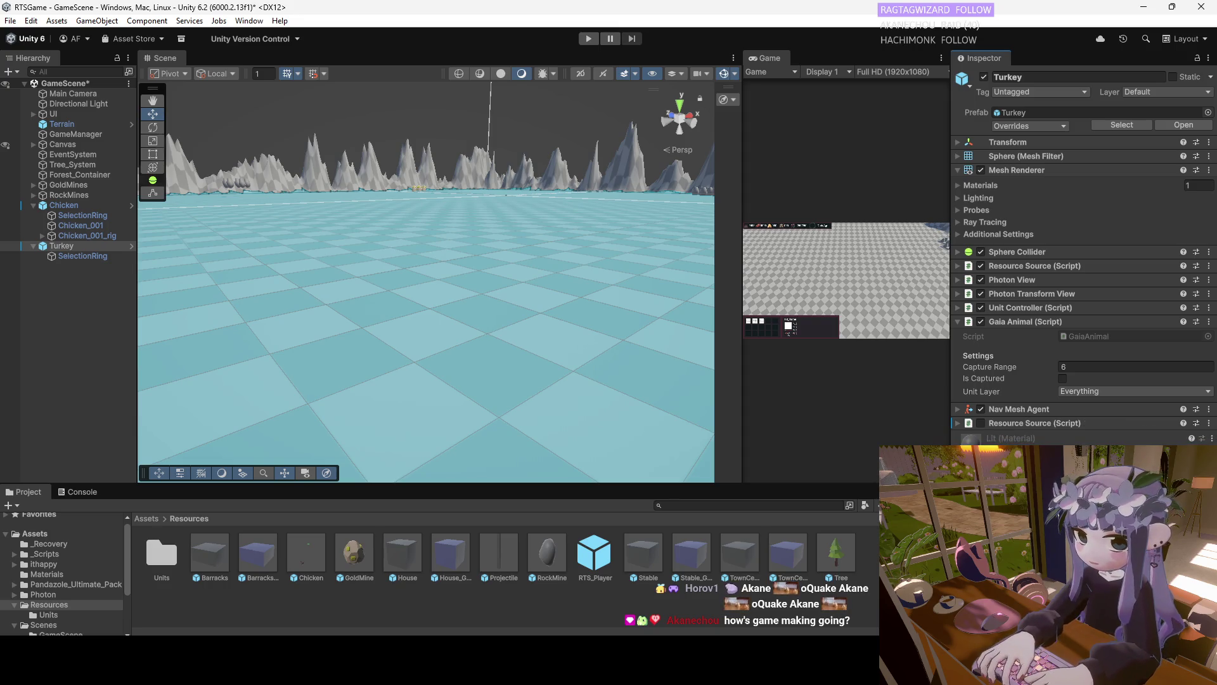
# Restore the upper Resource Source after removing it by mistake
pyautogui.rightClick(1069, 269)
pyautogui.click(1116, 327)
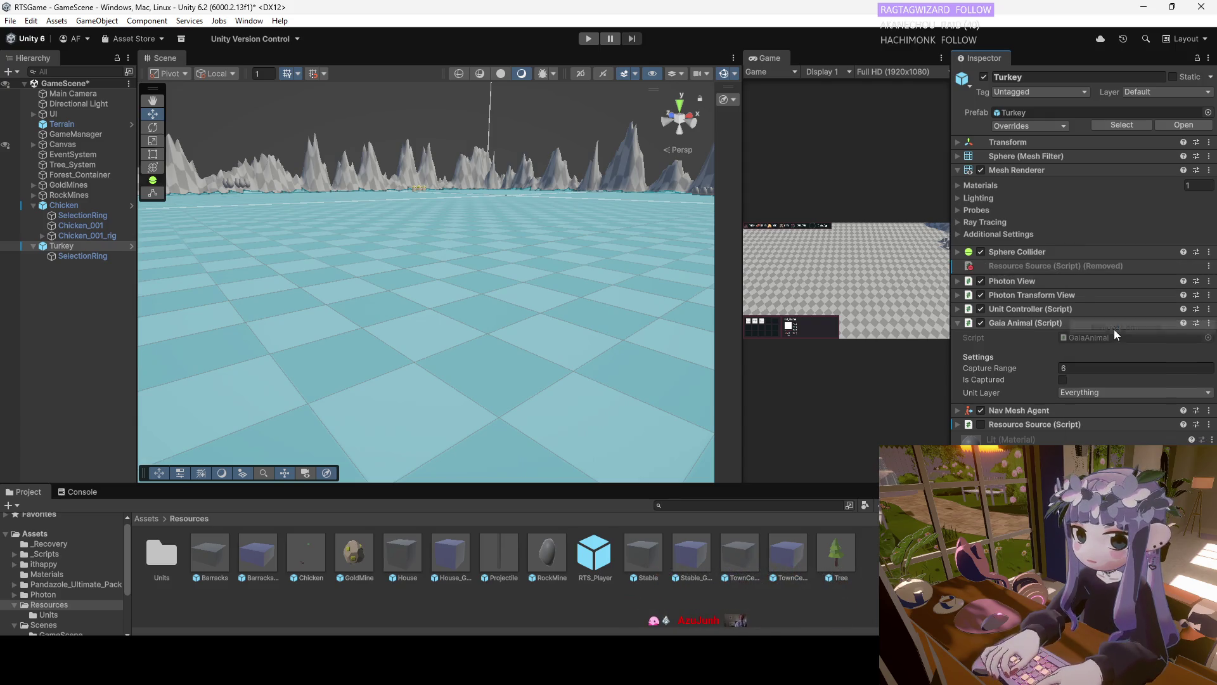
pyautogui.click(1209, 266)
pyautogui.moveTo(1186, 280)
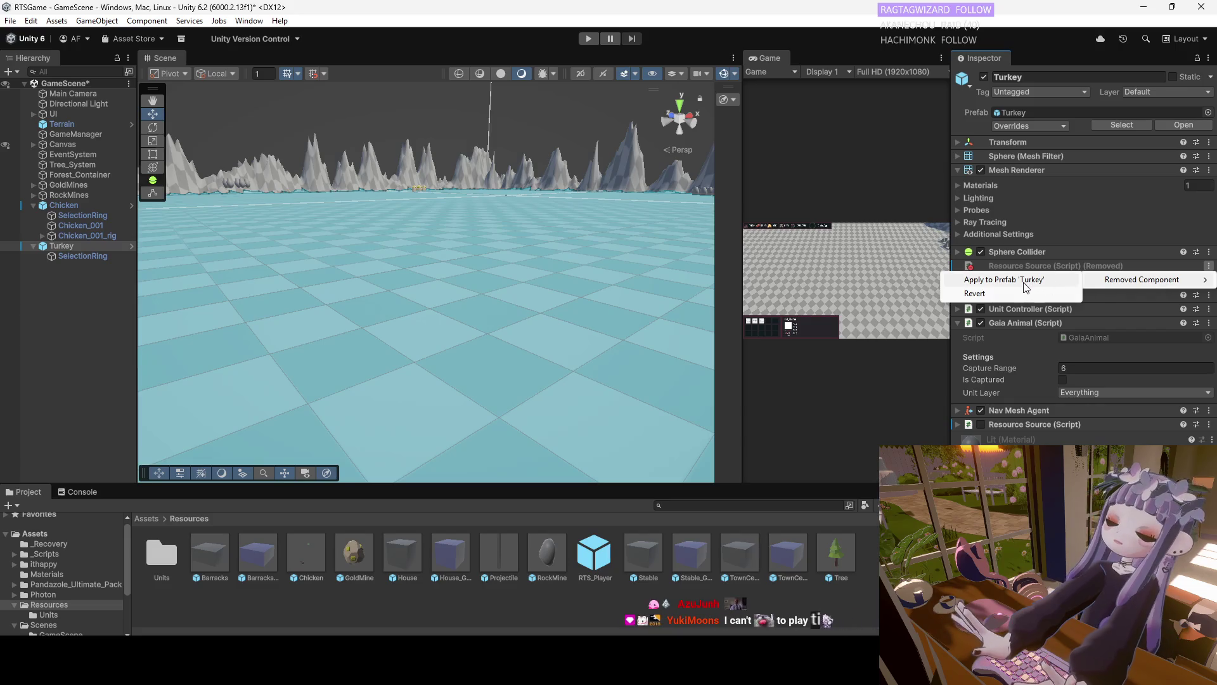
pyautogui.click(1011, 301)
# Apply the lower Resource Source removal to the Turkey prefab once more
pyautogui.rightClick(968, 269)
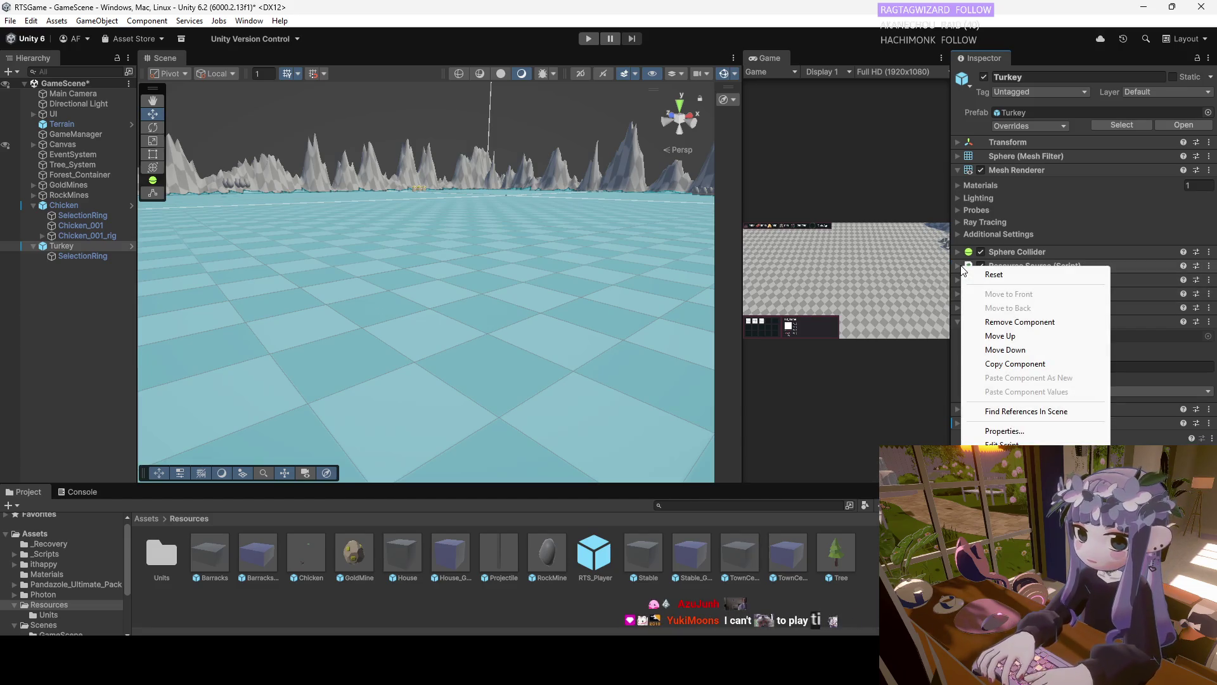
pyautogui.click(1008, 350)
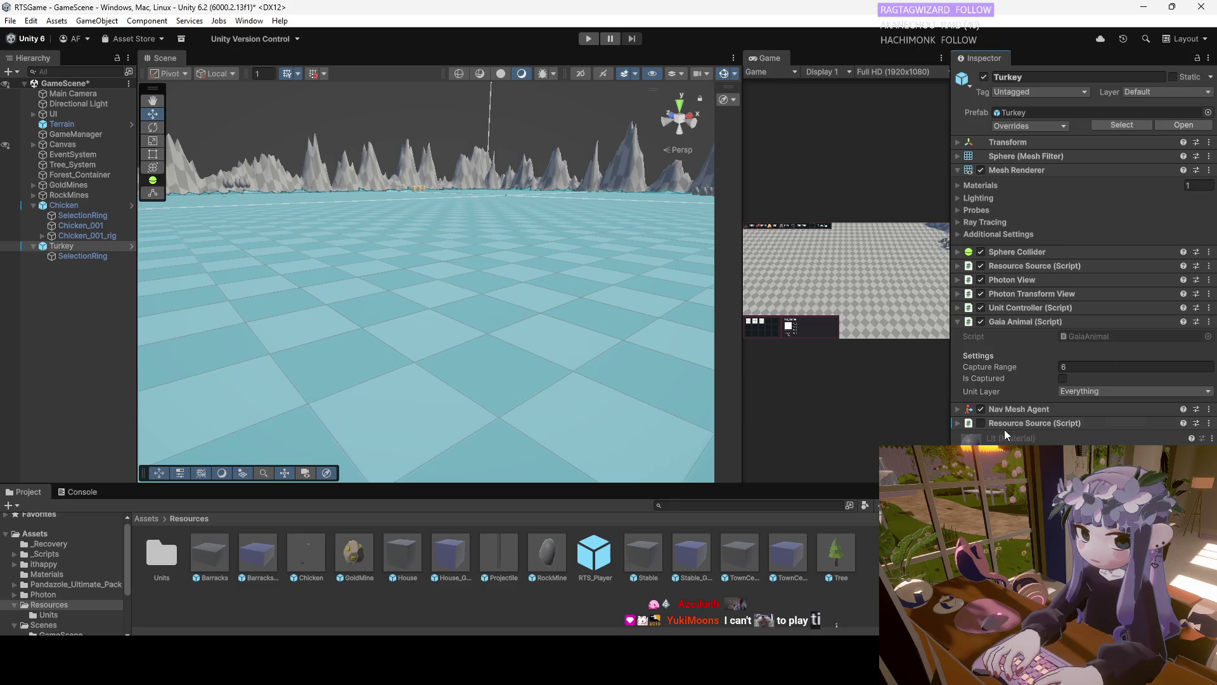
pyautogui.rightClick(1011, 422)
pyautogui.moveTo(1078, 443)
pyautogui.moveTo(1034, 428)
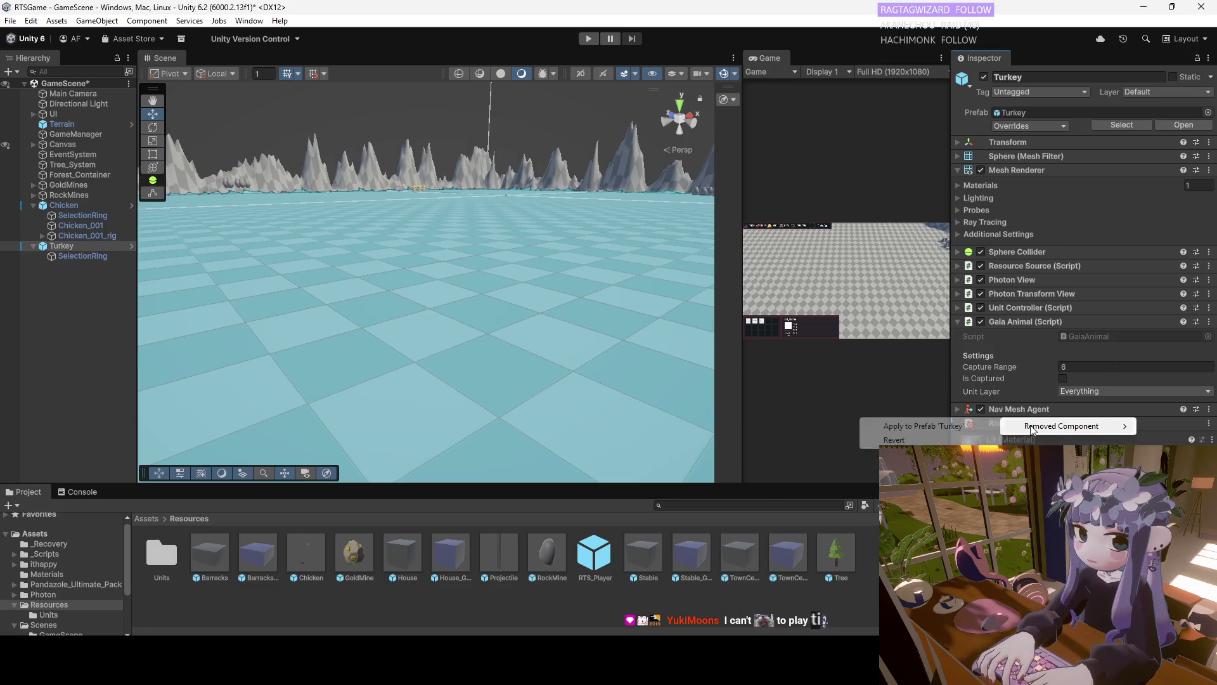
pyautogui.click(926, 429)
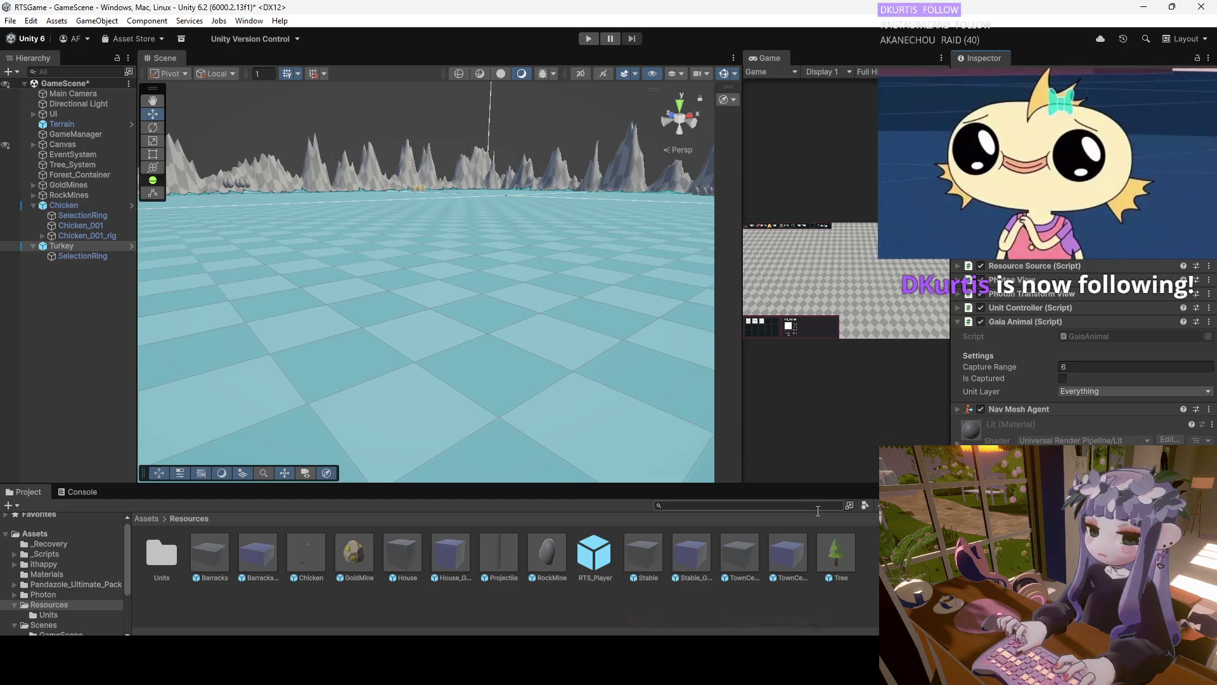